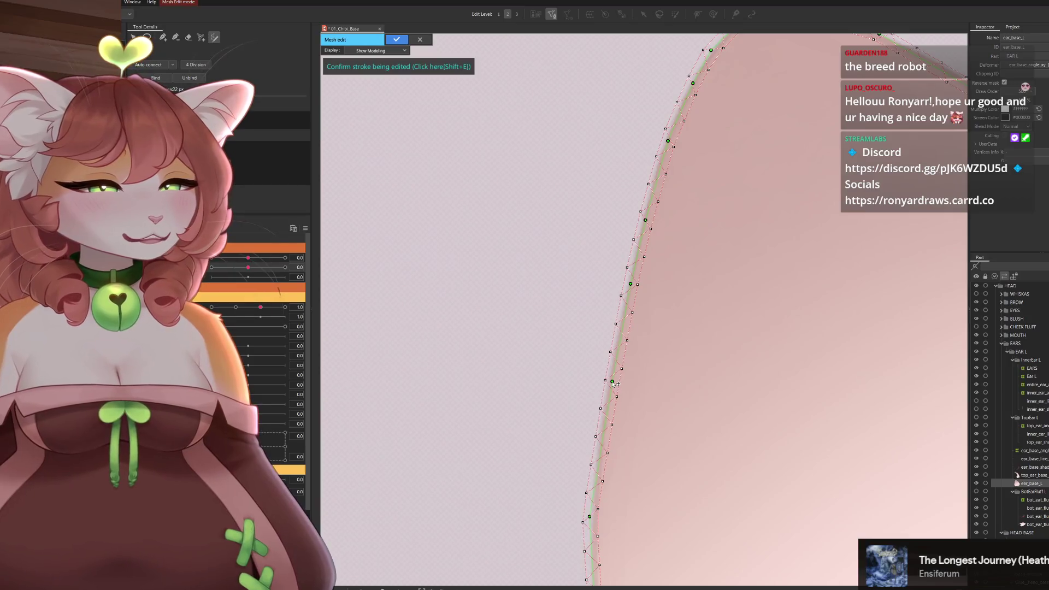
Nudge a stray edge vertex of the ear_base_L mesh outward onto the ear outline.
{"action": "left_click_drag", "start_coordinate": [615, 384], "coordinate": [768, 104]}
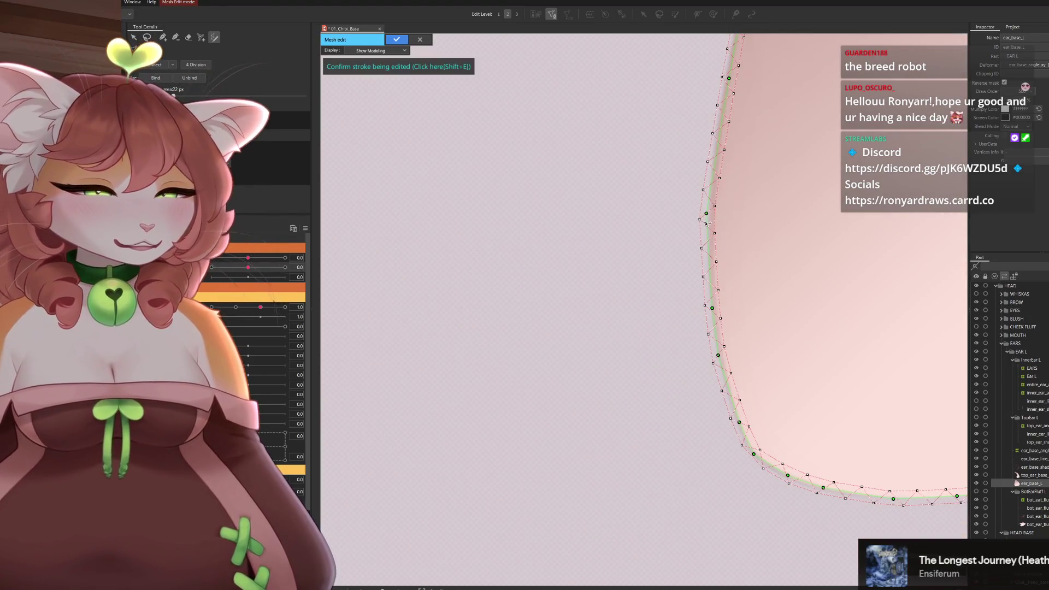
{"action": "left_click_drag", "start_coordinate": [707, 214], "coordinate": [710, 216]}
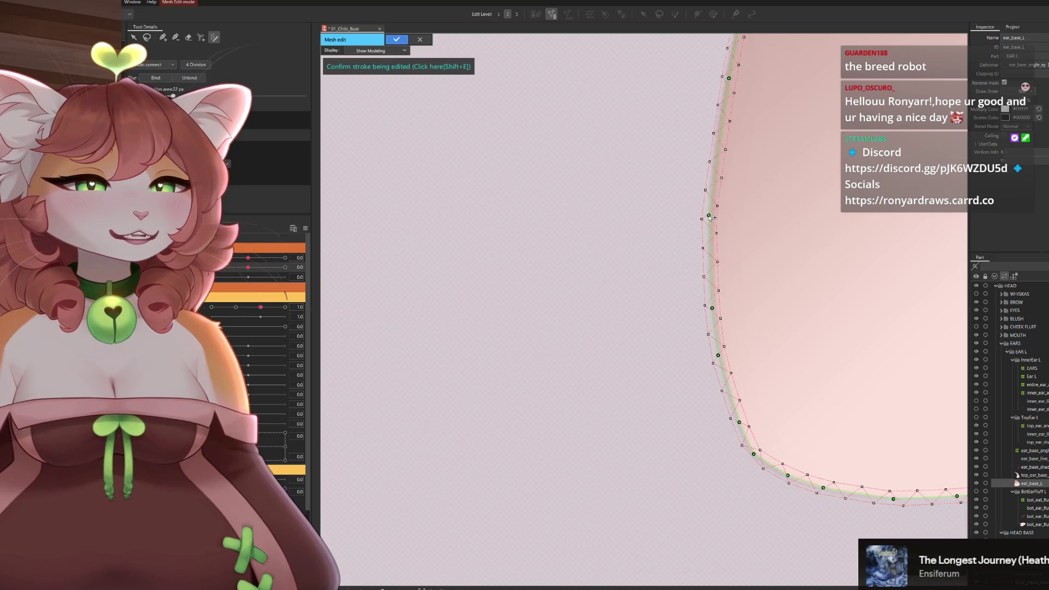
{"action": "scroll", "coordinate": [790, 246], "scroll_direction": "right", "scroll_amount": 10}
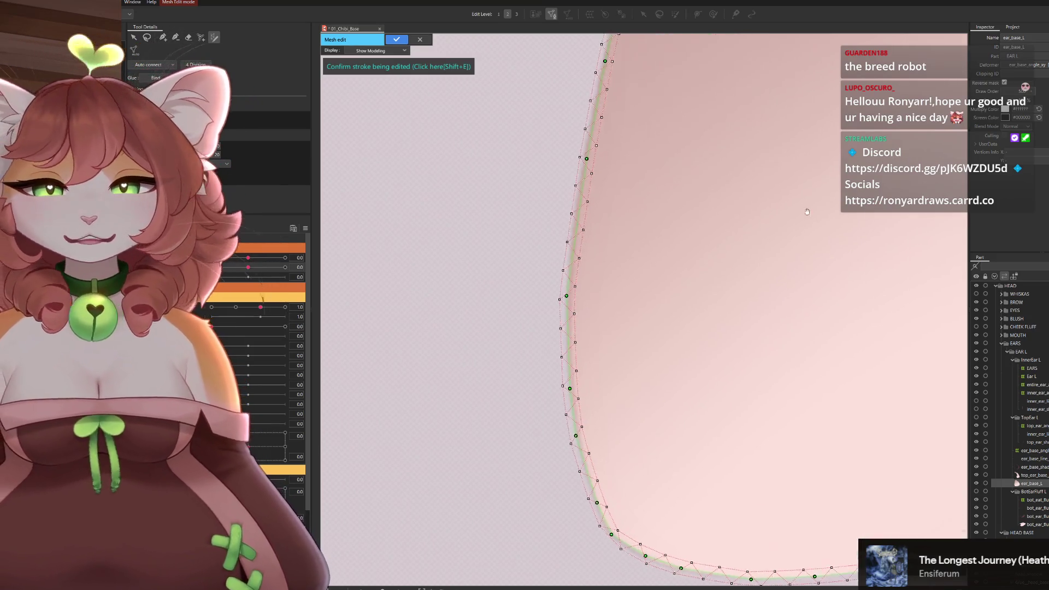
{"action": "scroll", "coordinate": [875, 184], "scroll_direction": "up", "scroll_amount": 5}
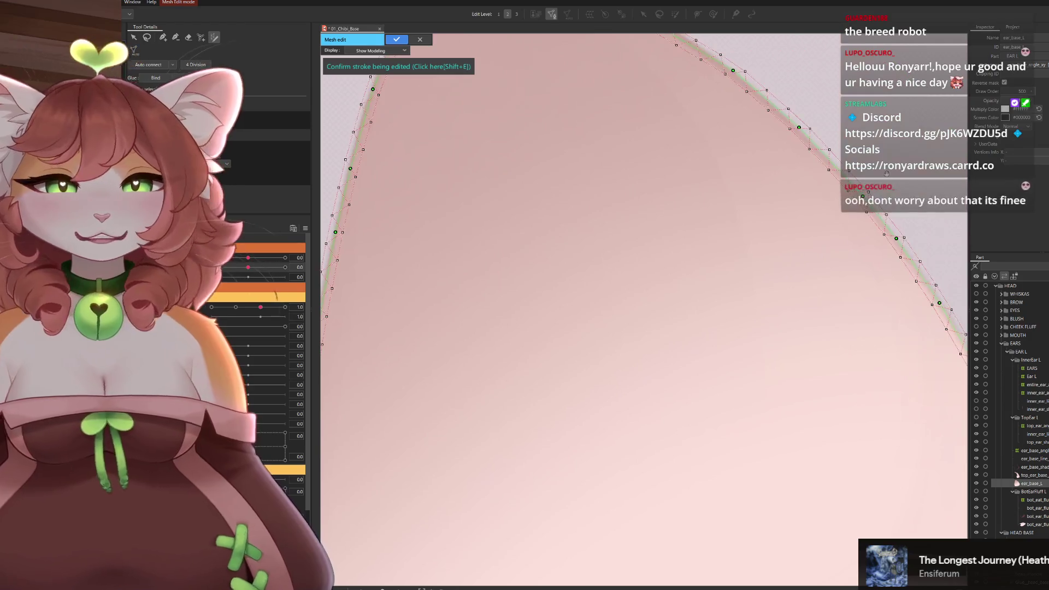
{"action": "scroll", "coordinate": [333, 81], "scroll_direction": "right", "scroll_amount": 4}
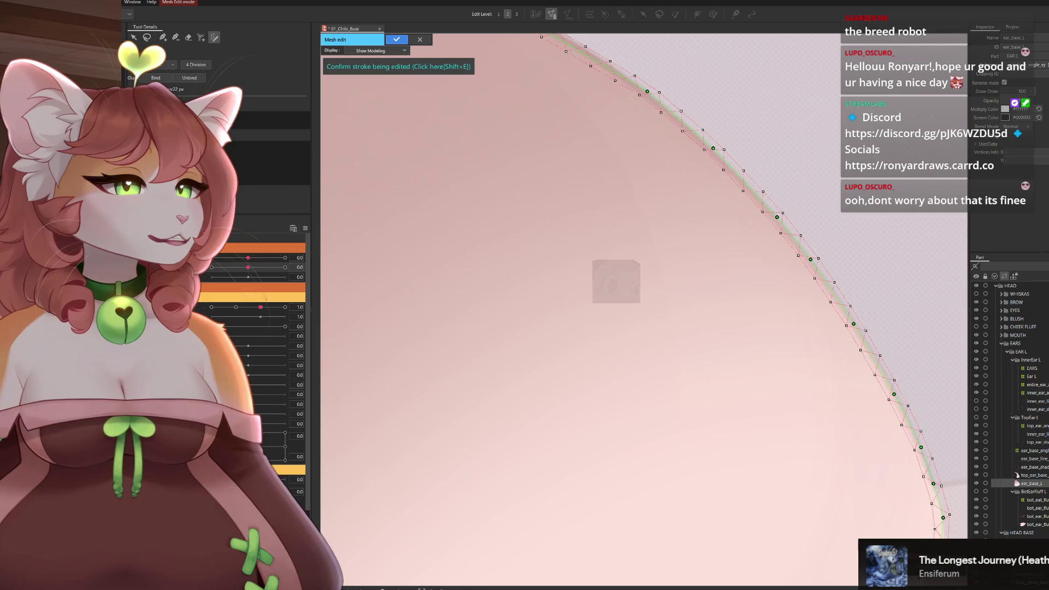
{"action": "scroll", "coordinate": [665, 293], "scroll_direction": "down", "scroll_amount": 3}
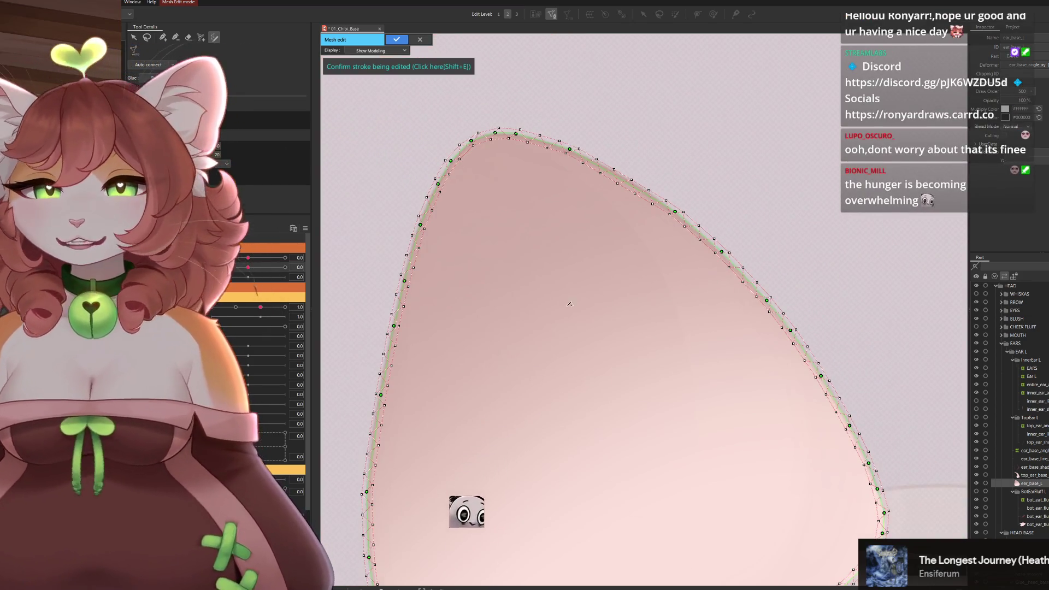
Pan around the whole ear mesh to check its left edge and rounded bottom.
{"action": "left_click_drag", "start_coordinate": [575, 357], "coordinate": [620, 358]}
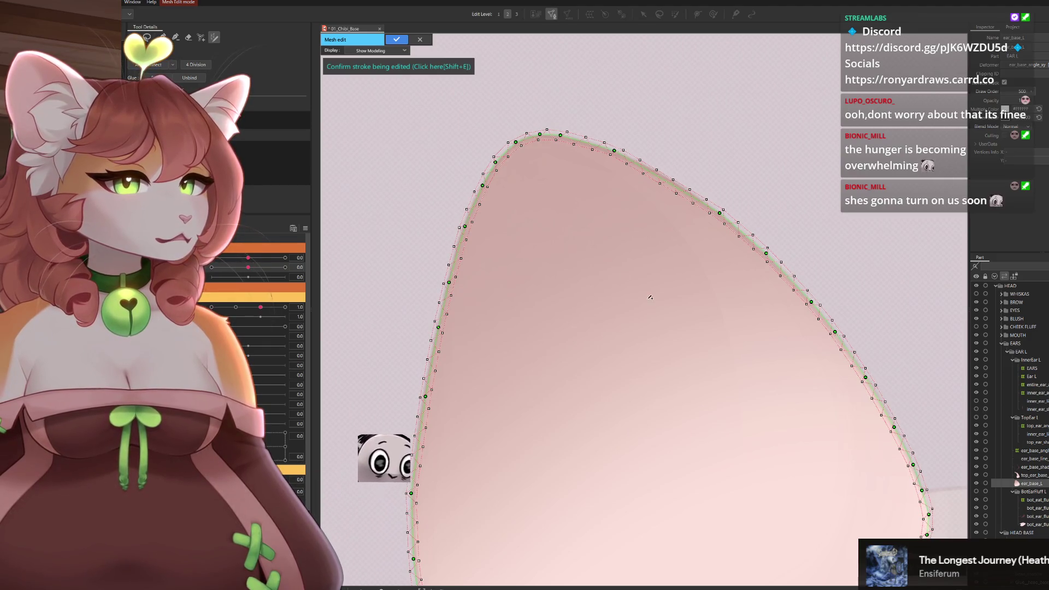
{"action": "scroll", "coordinate": [688, 109], "scroll_direction": "down", "scroll_amount": 3}
{"action": "left_click_drag", "start_coordinate": [728, 242], "coordinate": [663, 193]}
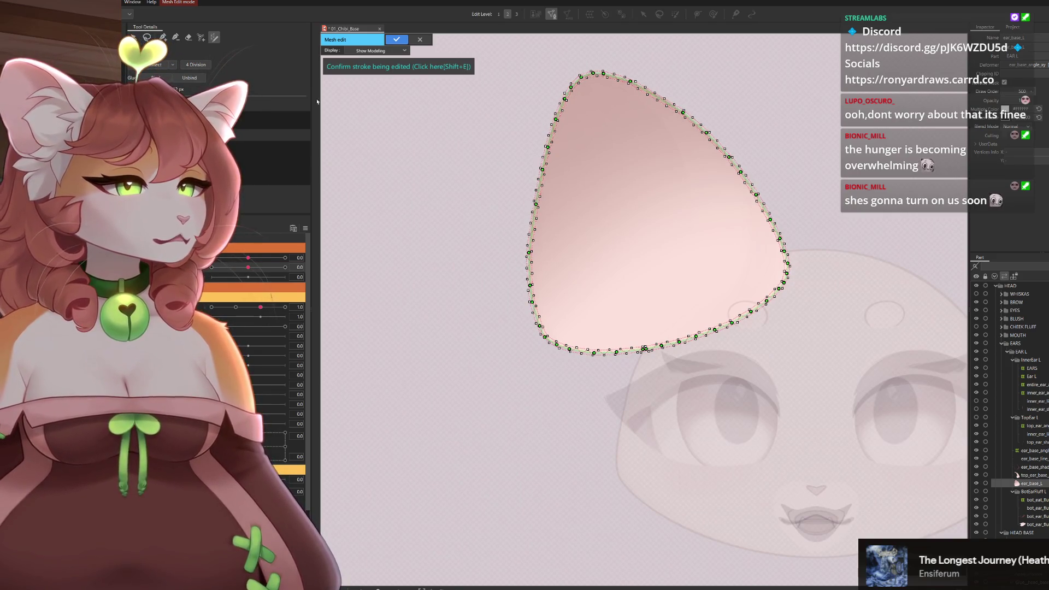
{"action": "scroll", "coordinate": [683, 350], "scroll_direction": "up", "scroll_amount": 5}
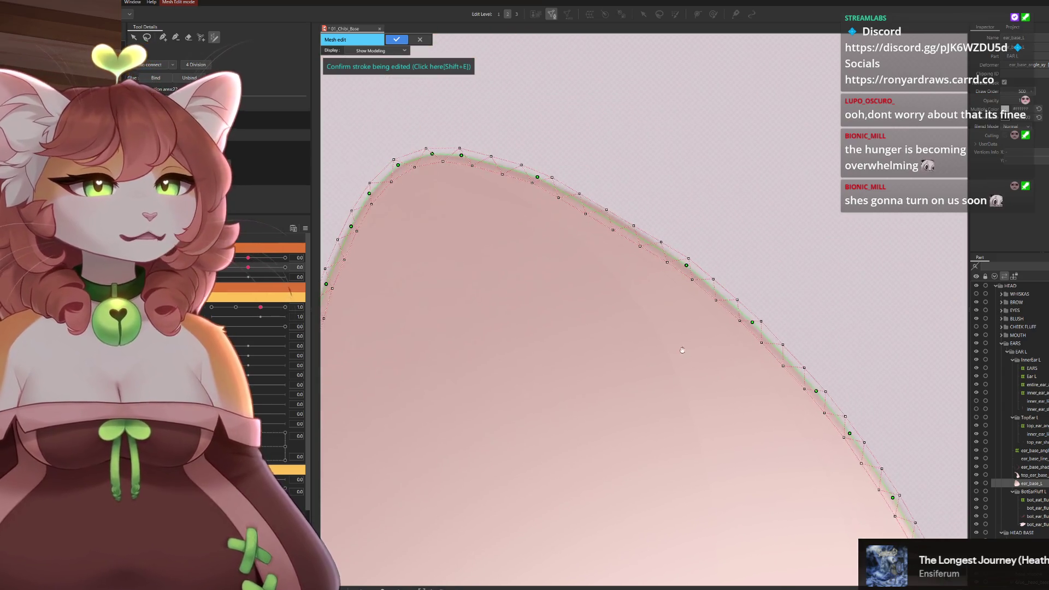
{"action": "mouse_move", "coordinate": [683, 350]}
{"action": "left_mouse_down"}
{"action": "mouse_move", "coordinate": [722, 323]}
{"action": "mouse_move", "coordinate": [724, 257]}
{"action": "left_mouse_up"}
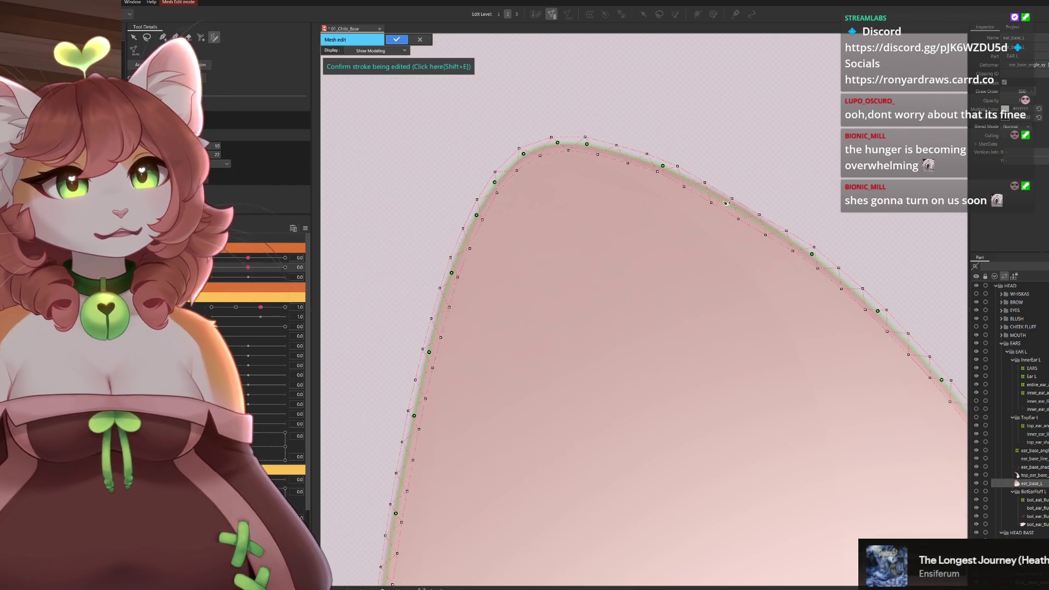
{"action": "left_click_drag", "start_coordinate": [556, 201], "coordinate": [613, 173]}
{"action": "scroll", "coordinate": [613, 173], "scroll_direction": "down", "scroll_amount": 5}
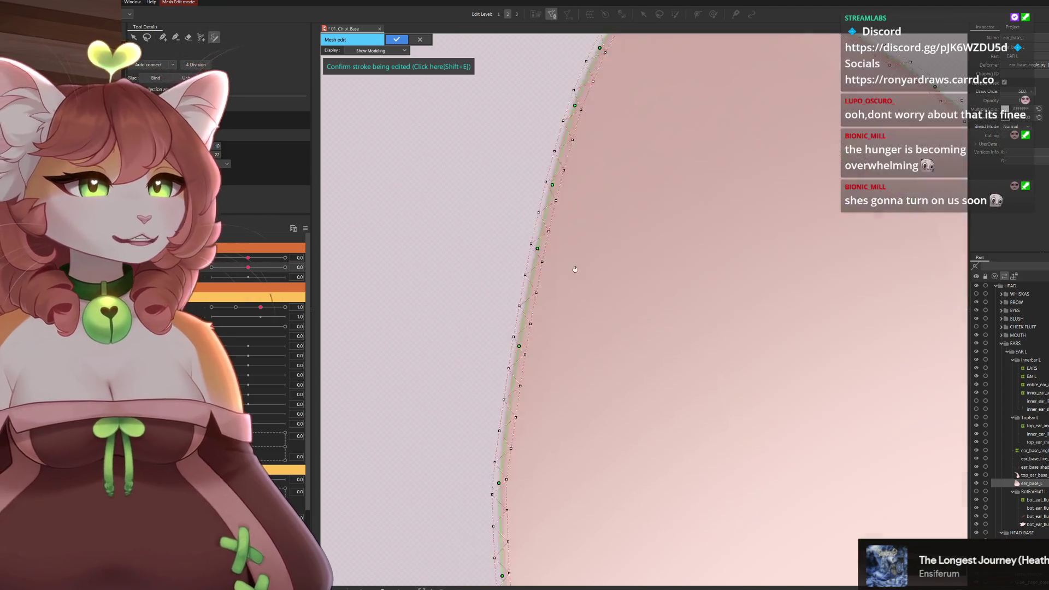
{"action": "left_click_drag", "start_coordinate": [689, 375], "coordinate": [576, 325]}
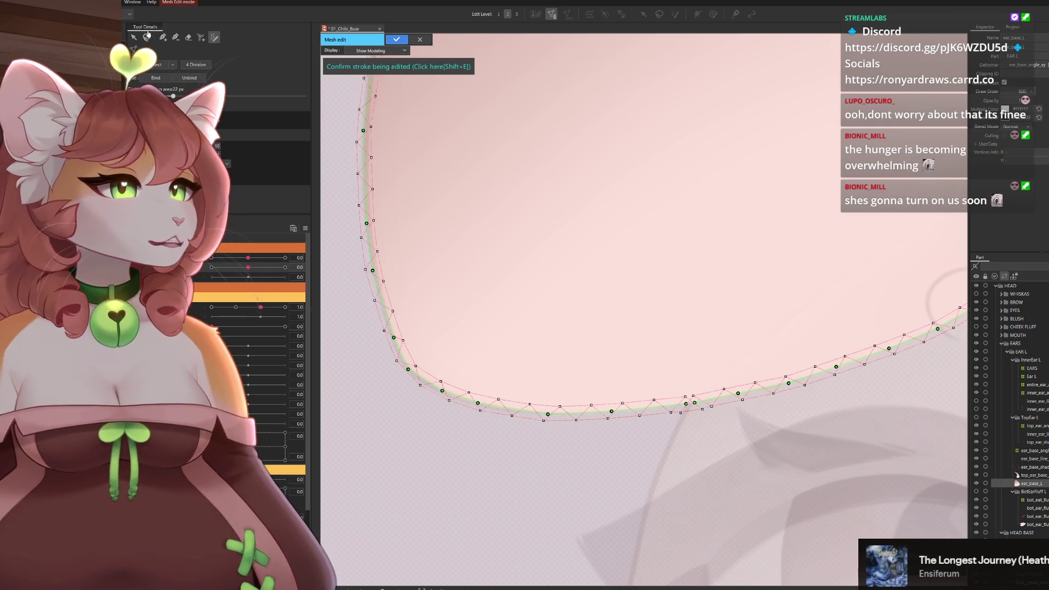
Box-select vertices along the ear's bottom edge, settling on two lower-edge points.
{"action": "left_click", "coordinate": [133, 37]}
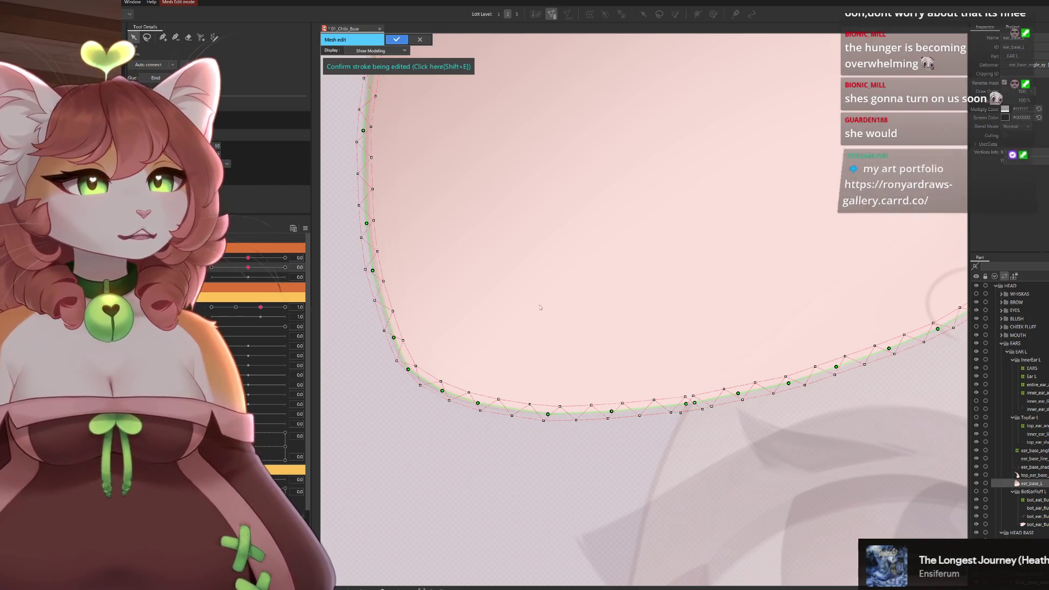
{"action": "scroll", "coordinate": [765, 394], "scroll_direction": "up", "scroll_amount": 3}
{"action": "left_click_drag", "start_coordinate": [573, 370], "coordinate": [632, 404]}
{"action": "mouse_move", "coordinate": [560, 421]}
{"action": "left_mouse_down"}
{"action": "mouse_move", "coordinate": [615, 455]}
{"action": "mouse_move", "coordinate": [680, 448]}
{"action": "left_mouse_up"}
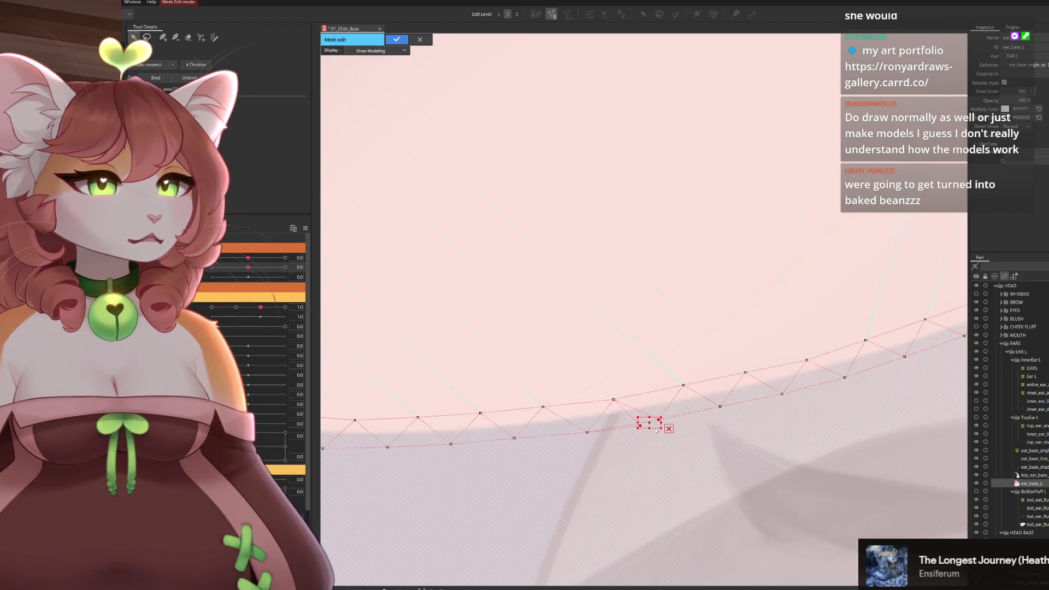
Add two test vertices inside the ear, then undo the last one.
{"action": "left_click", "coordinate": [677, 455]}
{"action": "scroll", "coordinate": [667, 371], "scroll_direction": "down", "scroll_amount": 5}
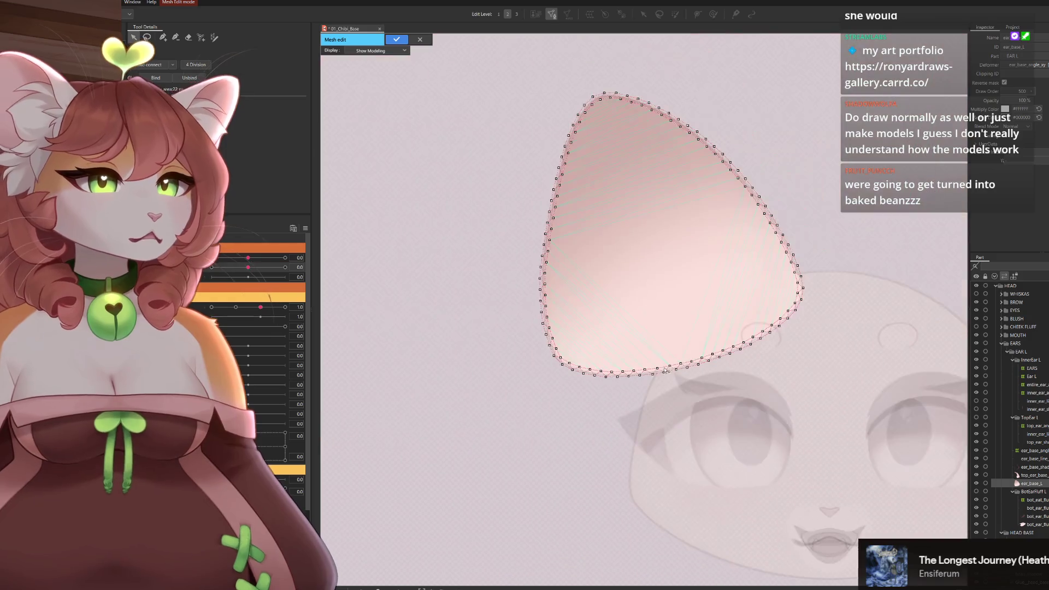
{"action": "left_click_drag", "start_coordinate": [645, 286], "coordinate": [606, 354]}
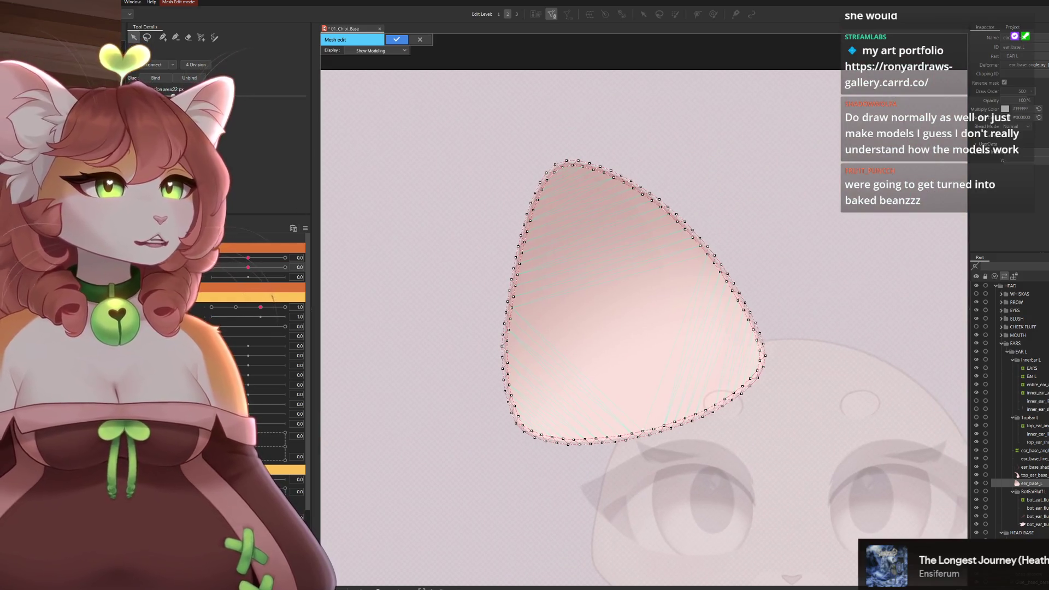
{"action": "left_click", "coordinate": [162, 37]}
{"action": "left_click", "coordinate": [589, 221]}
{"action": "left_click", "coordinate": [619, 318]}
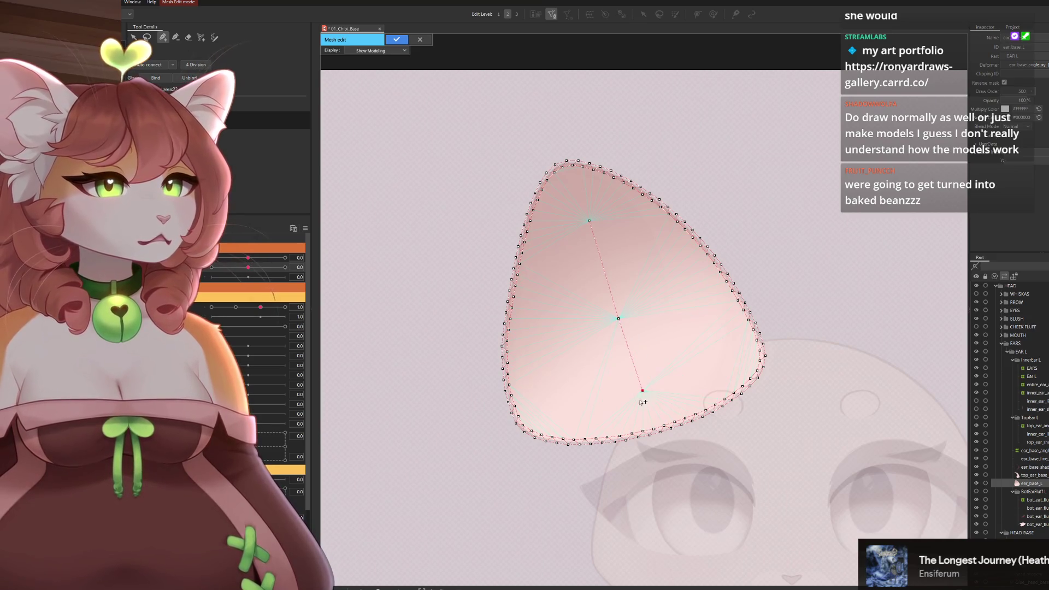
{"action": "key", "text": "ctrl+z"}
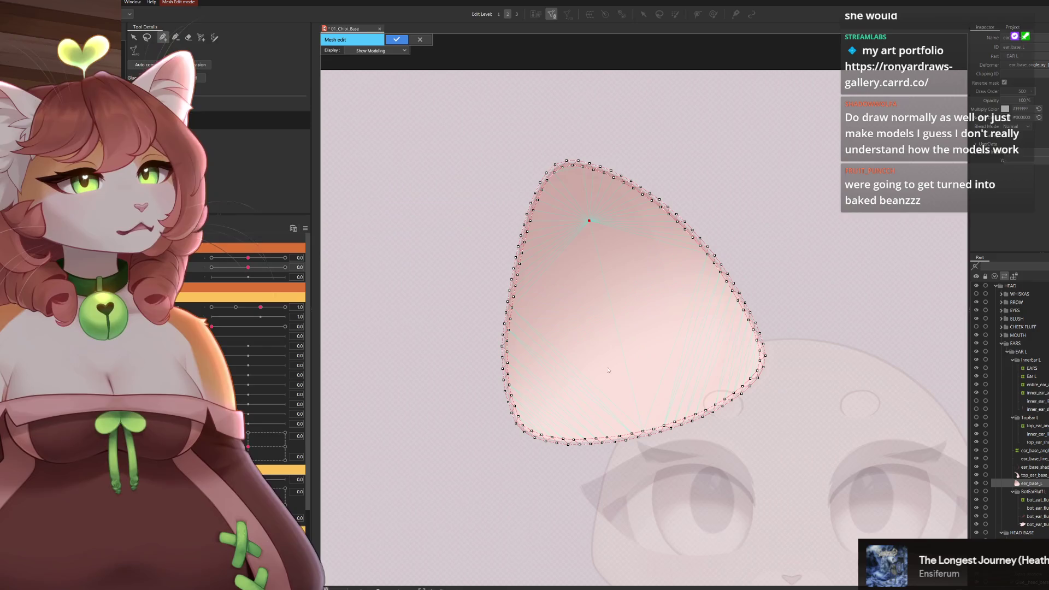
Select all ear vertices, delete and restore them, then confirm the ear_base_L mesh.
{"action": "key", "text": "ctrl+a"}
{"action": "key", "text": "Delete"}
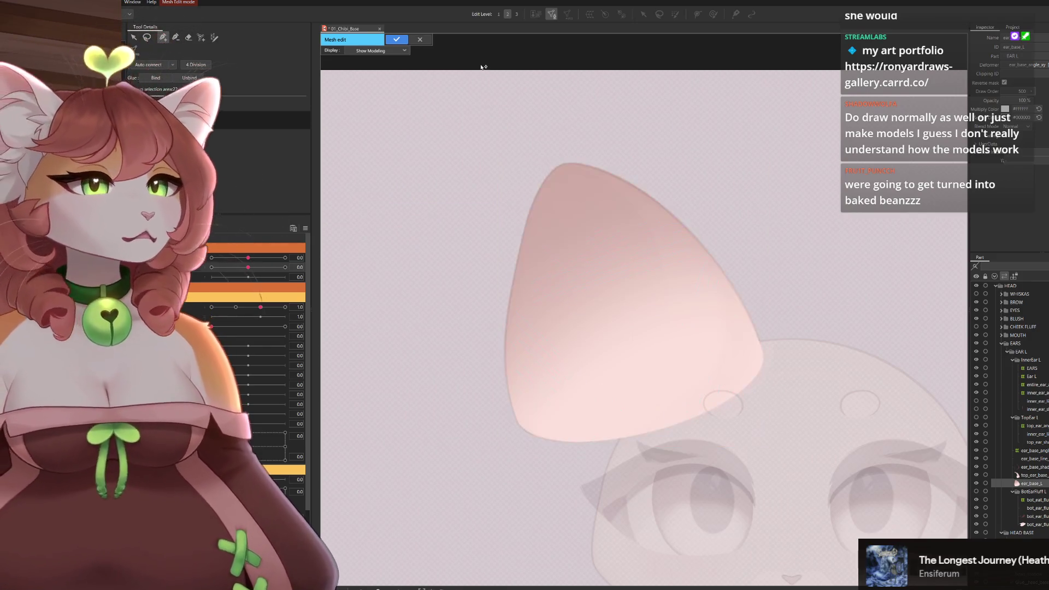
{"action": "key", "text": "ctrl+z"}
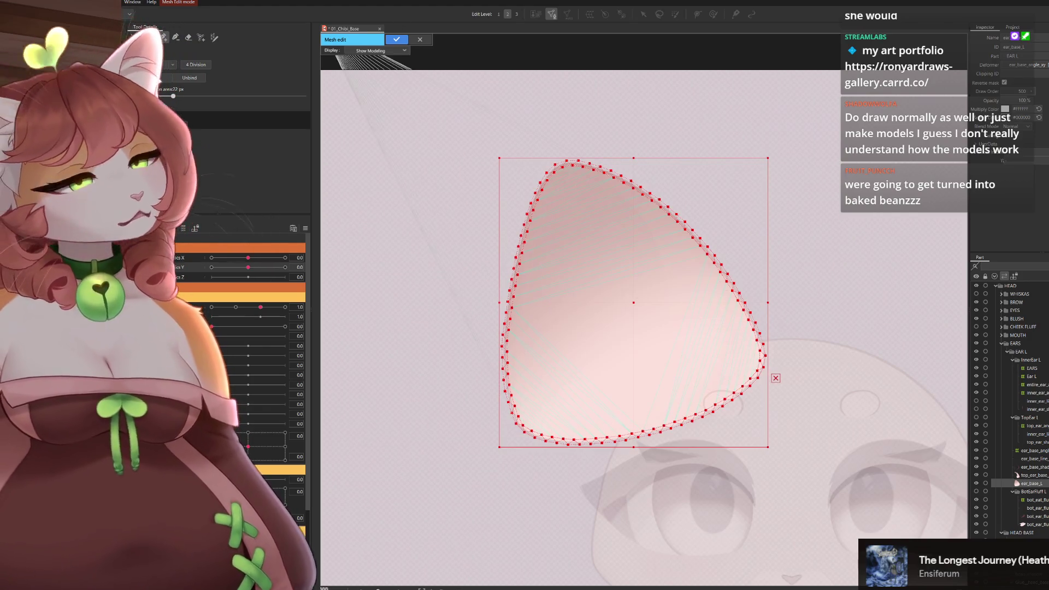
{"action": "left_click", "coordinate": [397, 39]}
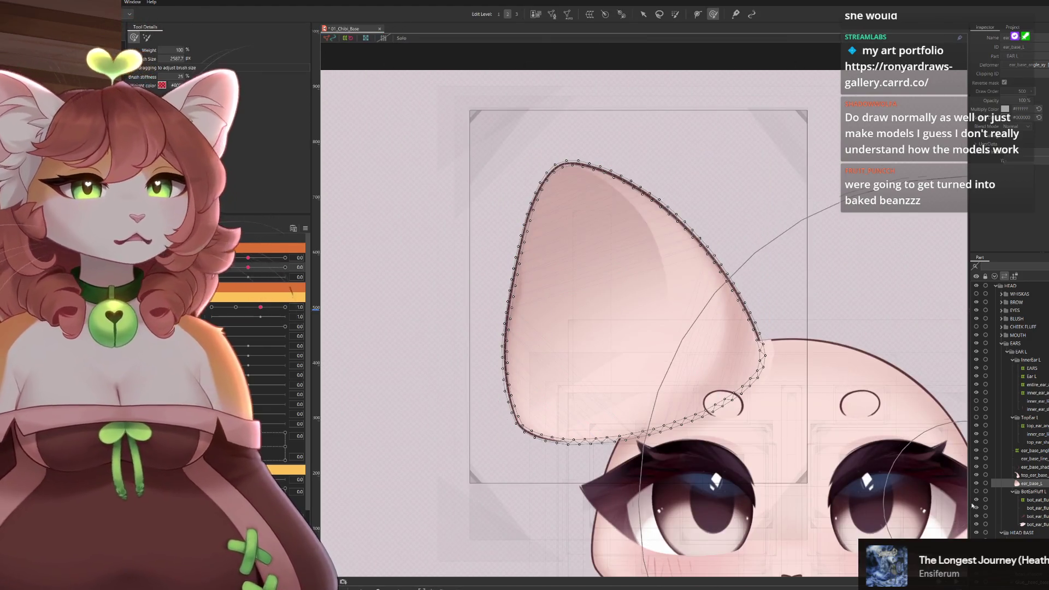
Erase the default triangle mesh of the ear_base_shadow_L layer in Mesh Edit.
{"action": "left_click", "coordinate": [1025, 476]}
{"action": "left_click", "coordinate": [1030, 467]}
{"action": "left_click", "coordinate": [552, 14]}
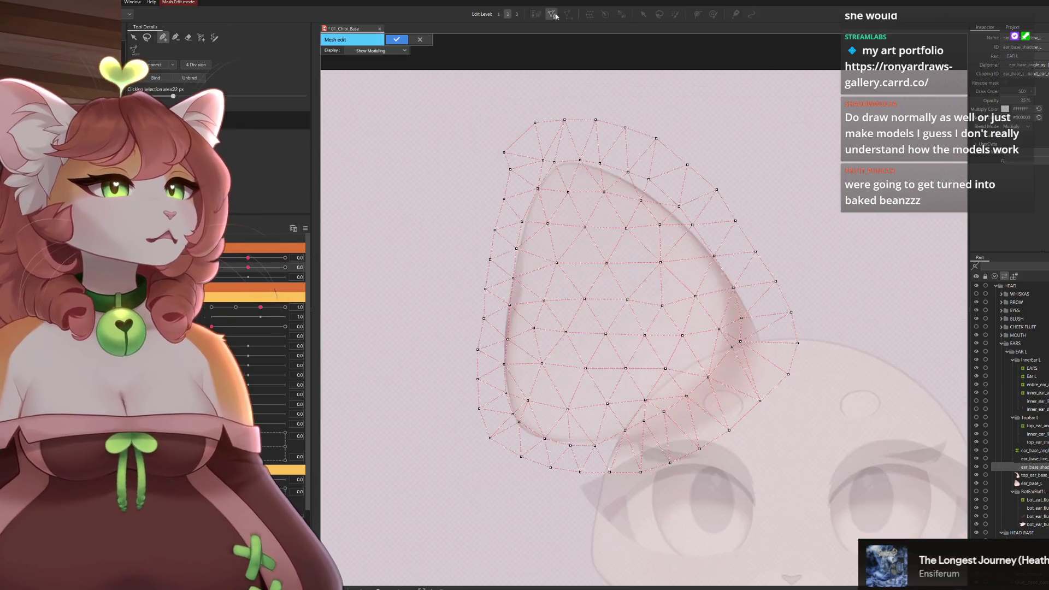
{"action": "left_click", "coordinate": [189, 38]}
{"action": "left_click_drag", "start_coordinate": [703, 235], "coordinate": [727, 399]}
{"action": "key", "text": "v"}
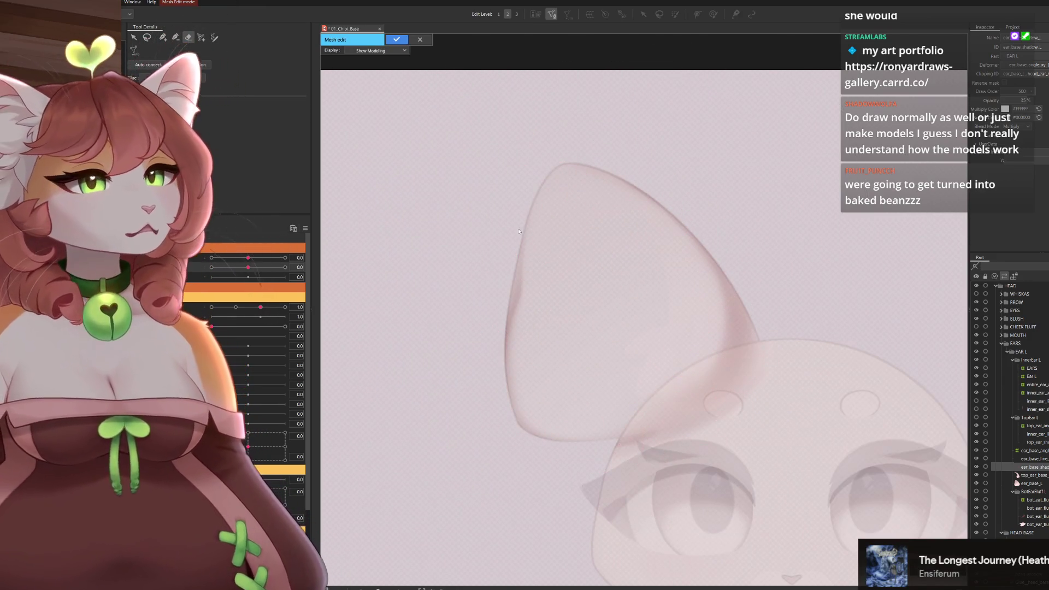
Paste the copied ear outline mesh onto the shadow layer and confirm it.
{"action": "key", "text": "ctrl+z"}
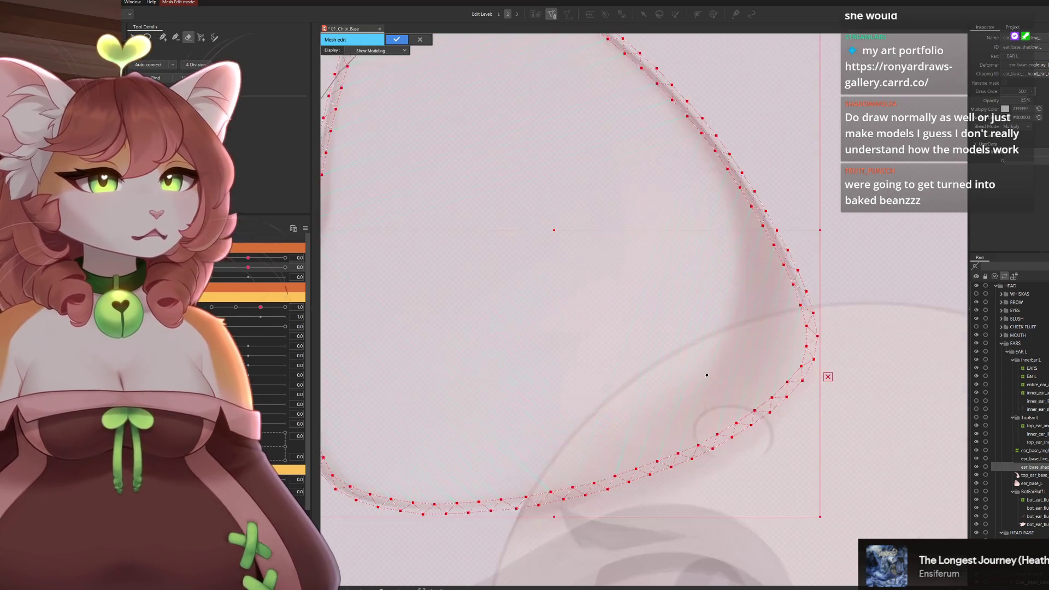
{"action": "scroll", "coordinate": [694, 366], "scroll_direction": "up", "scroll_amount": 3}
{"action": "scroll", "coordinate": [642, 370], "scroll_direction": "down", "scroll_amount": 5}
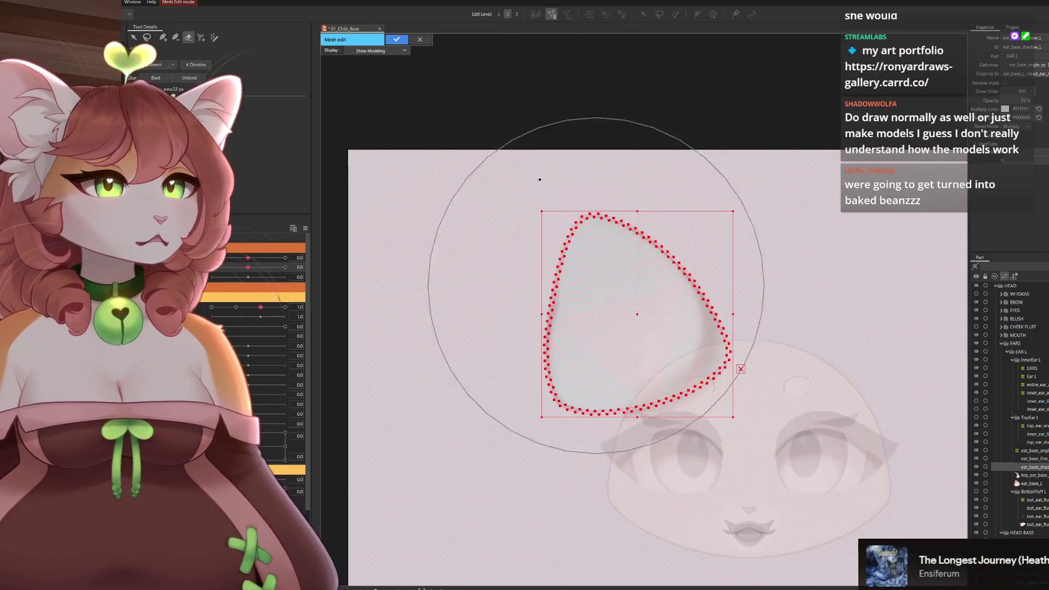
{"action": "left_click", "coordinate": [397, 39]}
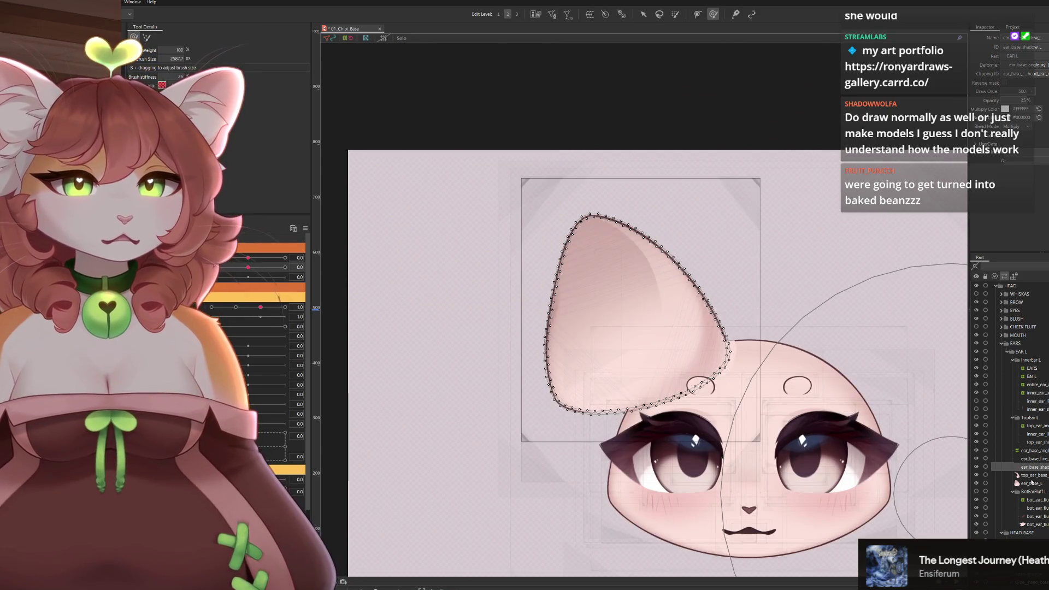
{"action": "left_click", "coordinate": [1032, 460]}
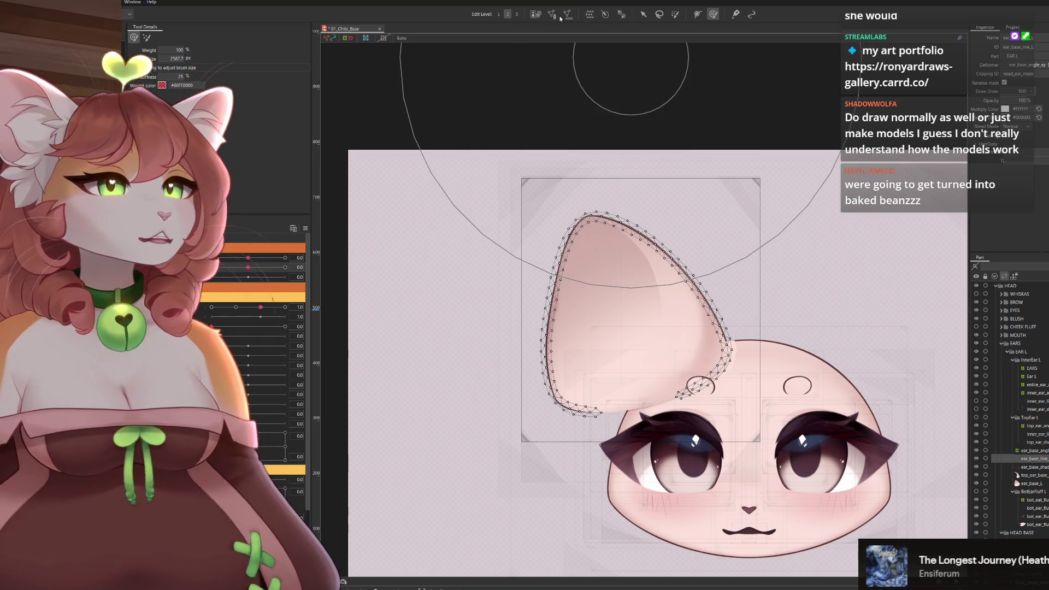
Open the ear_base_line_L mesh and toggle its mesh points off and back on.
{"action": "left_click", "coordinate": [565, 18]}
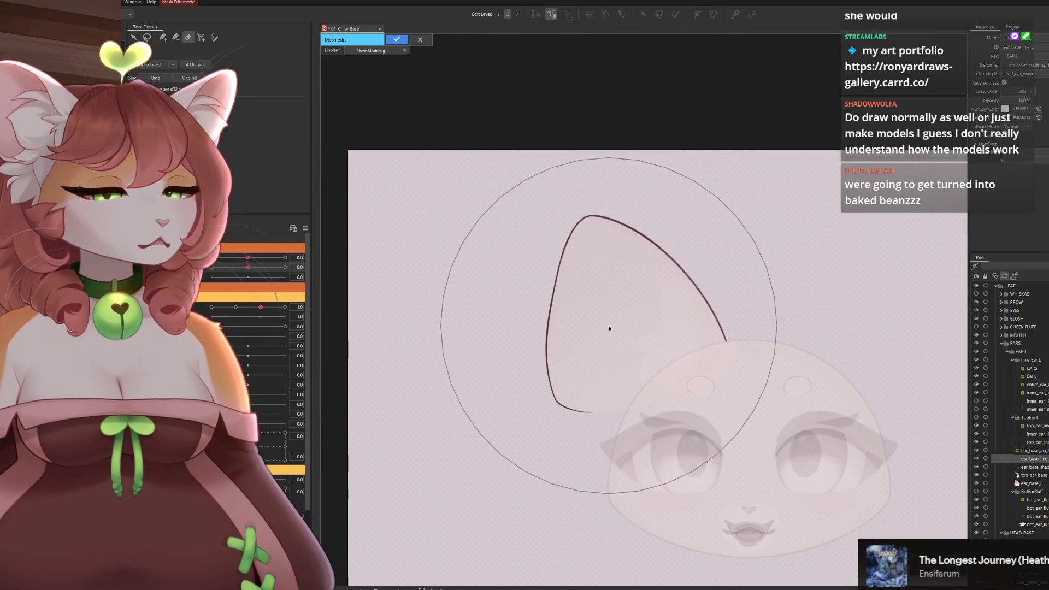
{"action": "scroll", "coordinate": [618, 356], "scroll_direction": "up", "scroll_amount": 3}
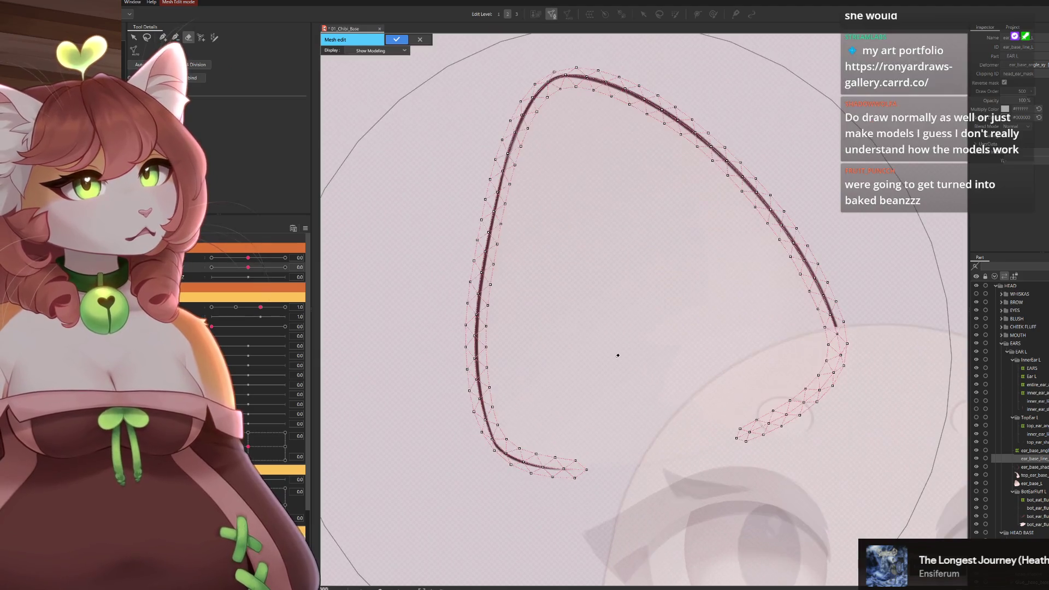
{"action": "left_click", "coordinate": [593, 340]}
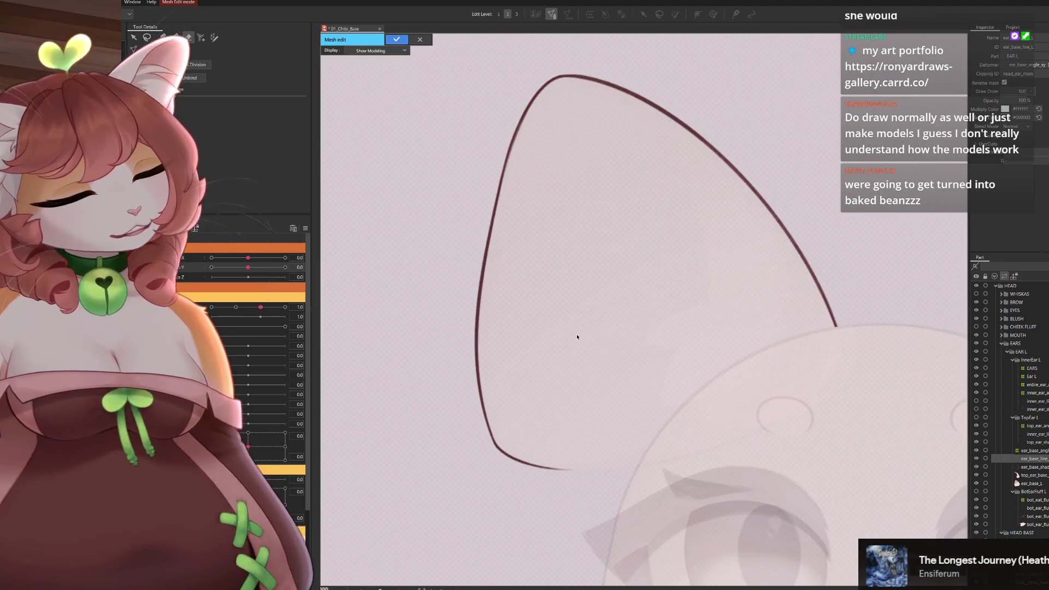
{"action": "key", "text": "ctrl+z"}
{"action": "scroll", "coordinate": [532, 116], "scroll_direction": "up", "scroll_amount": 4}
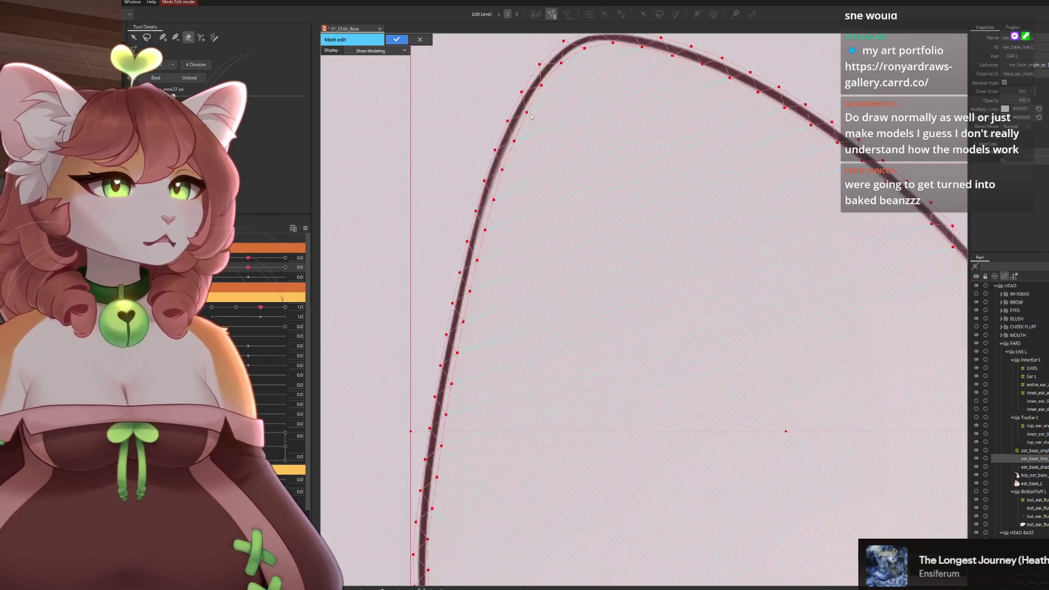
{"action": "mouse_move", "coordinate": [549, 430]}
{"action": "left_mouse_down"}
{"action": "mouse_move", "coordinate": [635, 289]}
{"action": "mouse_move", "coordinate": [680, 321]}
{"action": "mouse_move", "coordinate": [704, 396]}
{"action": "left_mouse_up"}
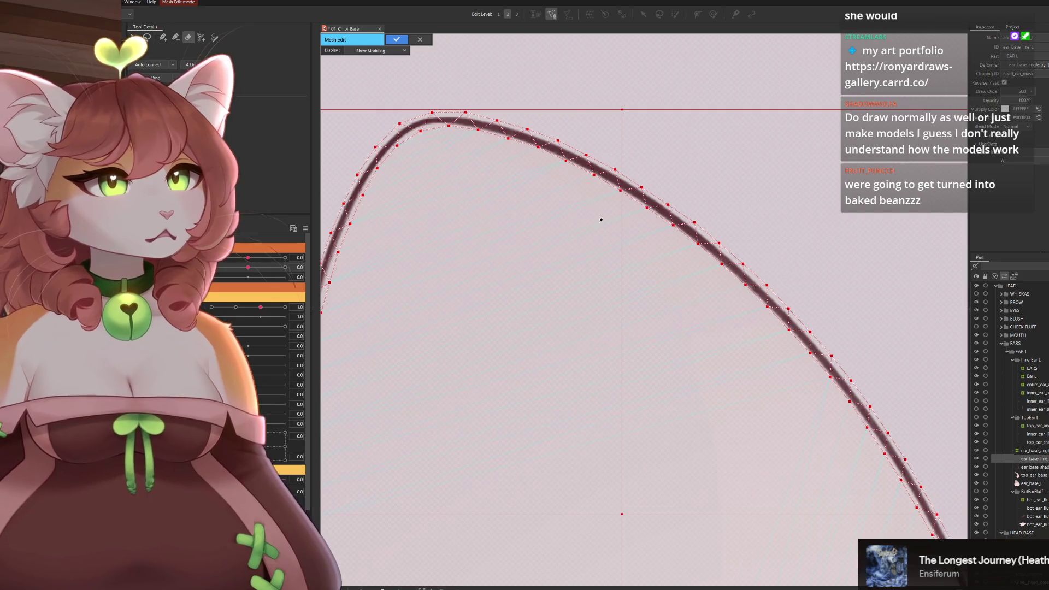
Follow the outline mesh around the ear tip and bottom edge, then confirm the mesh.
{"action": "scroll", "coordinate": [627, 214], "scroll_direction": "up", "scroll_amount": 2}
{"action": "scroll", "coordinate": [577, 155], "scroll_direction": "down", "scroll_amount": 2}
{"action": "scroll", "coordinate": [590, 299], "scroll_direction": "up", "scroll_amount": 2}
{"action": "left_click_drag", "start_coordinate": [582, 273], "coordinate": [623, 389]}
{"action": "left_click_drag", "start_coordinate": [531, 285], "coordinate": [602, 338]}
{"action": "left_click_drag", "start_coordinate": [630, 390], "coordinate": [614, 376]}
{"action": "mouse_move", "coordinate": [607, 438]}
{"action": "left_mouse_down"}
{"action": "mouse_move", "coordinate": [596, 192]}
{"action": "mouse_move", "coordinate": [586, 219]}
{"action": "left_mouse_up"}
{"action": "left_click_drag", "start_coordinate": [646, 353], "coordinate": [546, 329]}
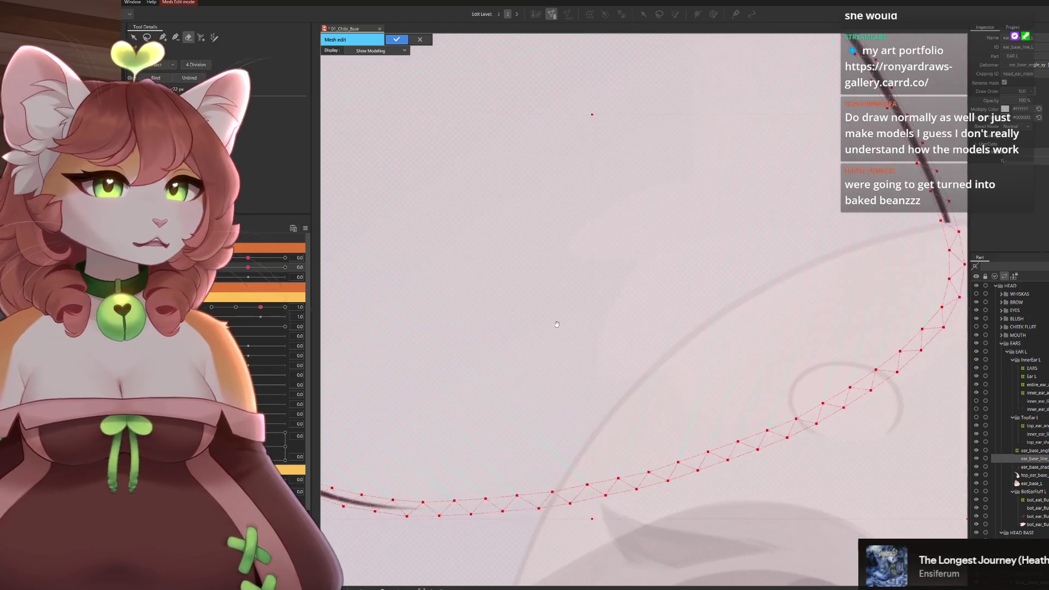
{"action": "left_click_drag", "start_coordinate": [705, 303], "coordinate": [689, 317]}
{"action": "scroll", "coordinate": [754, 316], "scroll_direction": "down", "scroll_amount": 3}
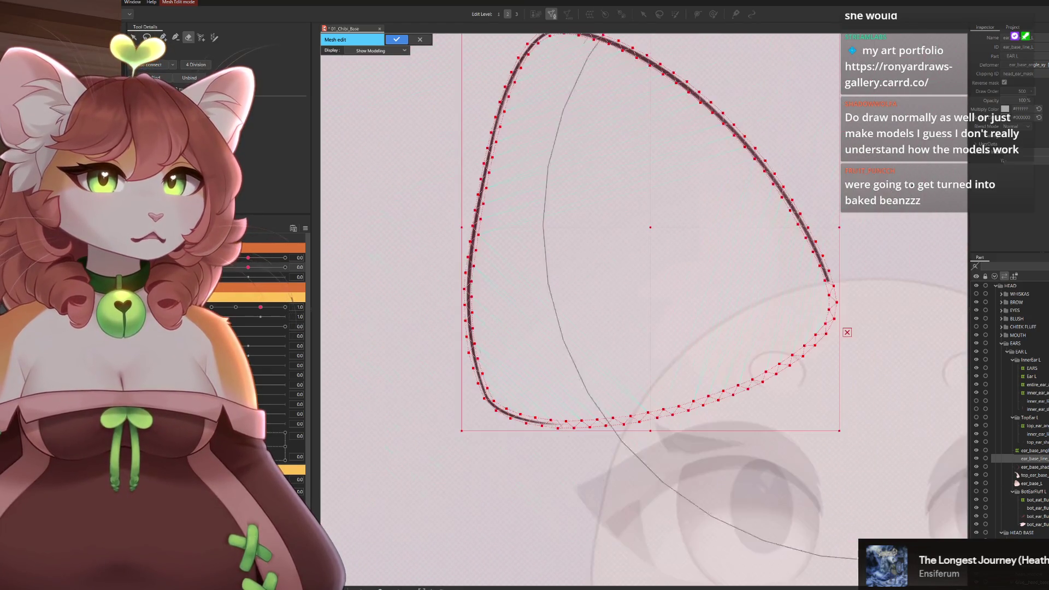
{"action": "left_click", "coordinate": [397, 40]}
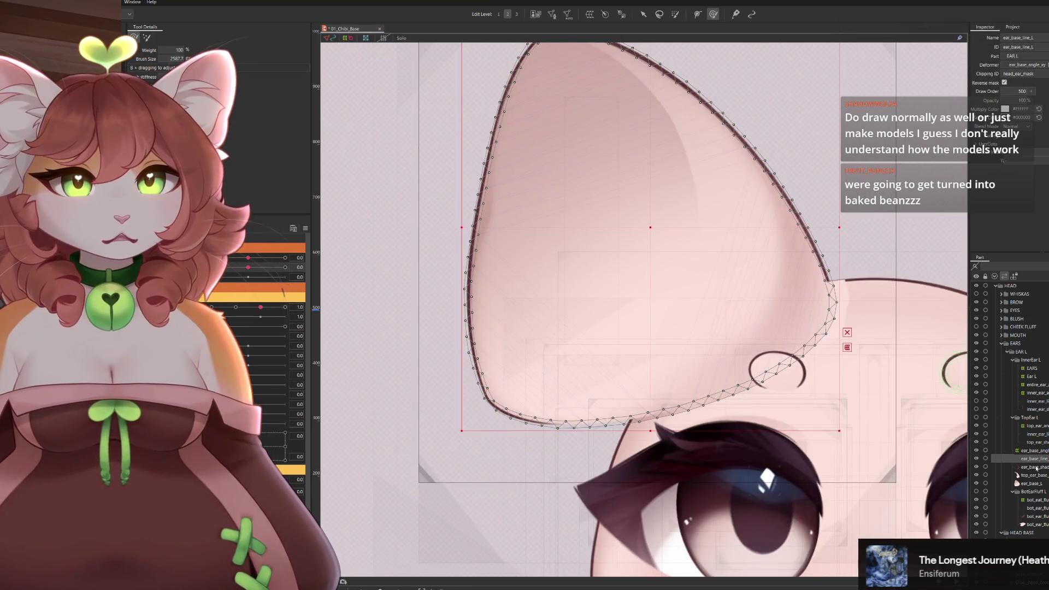
Select ear_base_L and the ear outline layer, select all their vertices, and bind them with glue.
{"action": "left_click", "coordinate": [1029, 468], "text": "ctrl"}
{"action": "left_click", "coordinate": [1030, 475]}
{"action": "left_click", "coordinate": [1018, 484]}
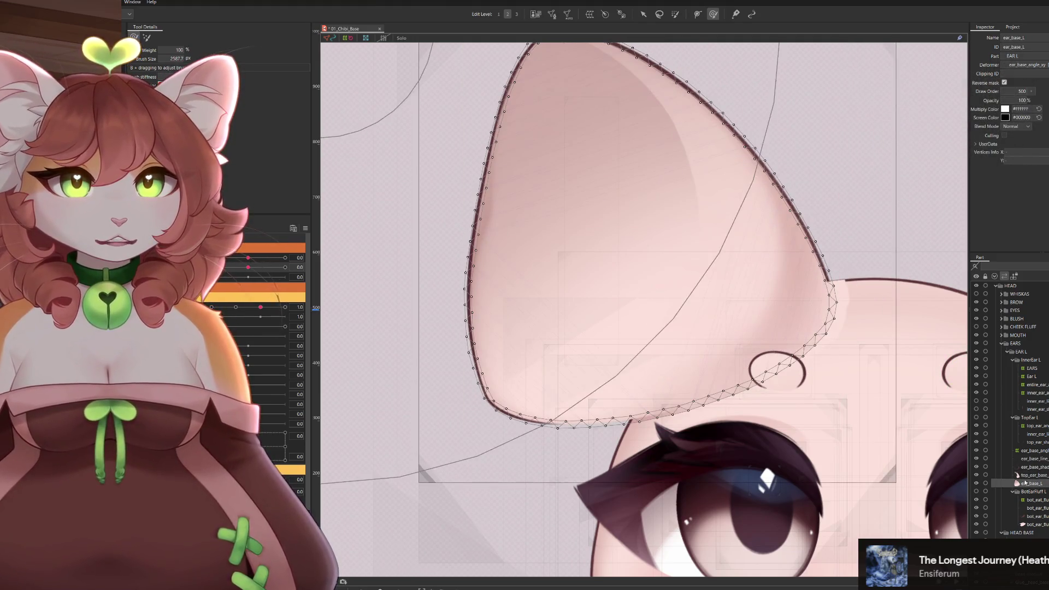
{"action": "left_click", "coordinate": [1029, 459], "text": "ctrl"}
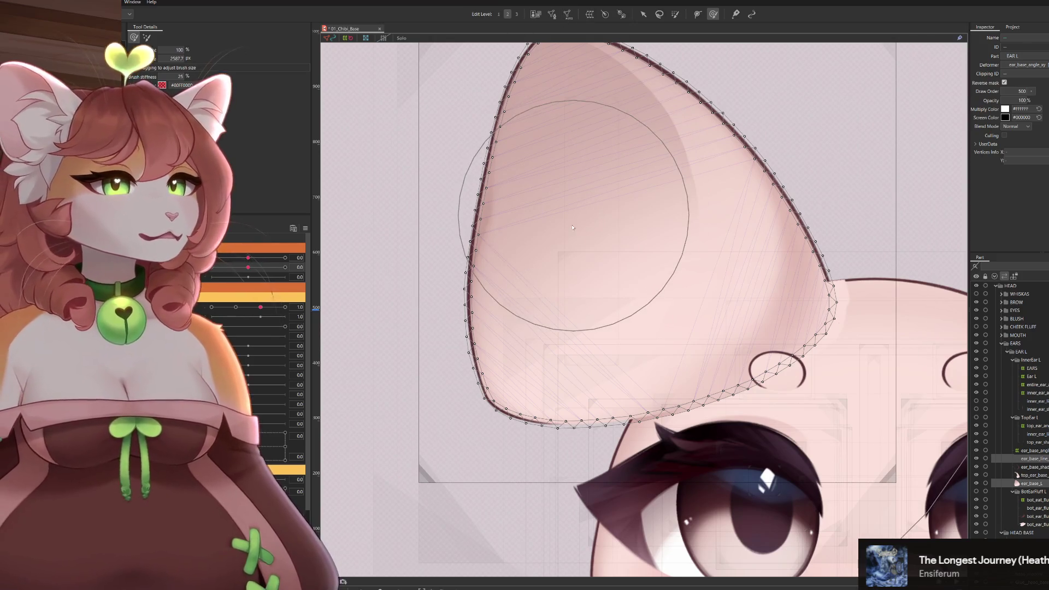
{"action": "left_click", "coordinate": [552, 15]}
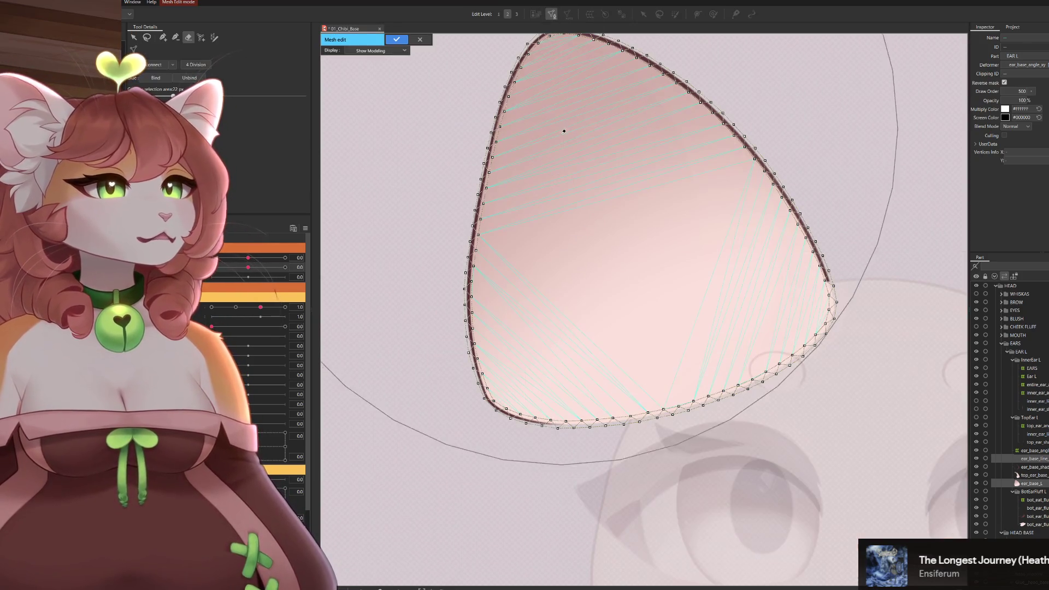
{"action": "key", "text": "ctrl+a"}
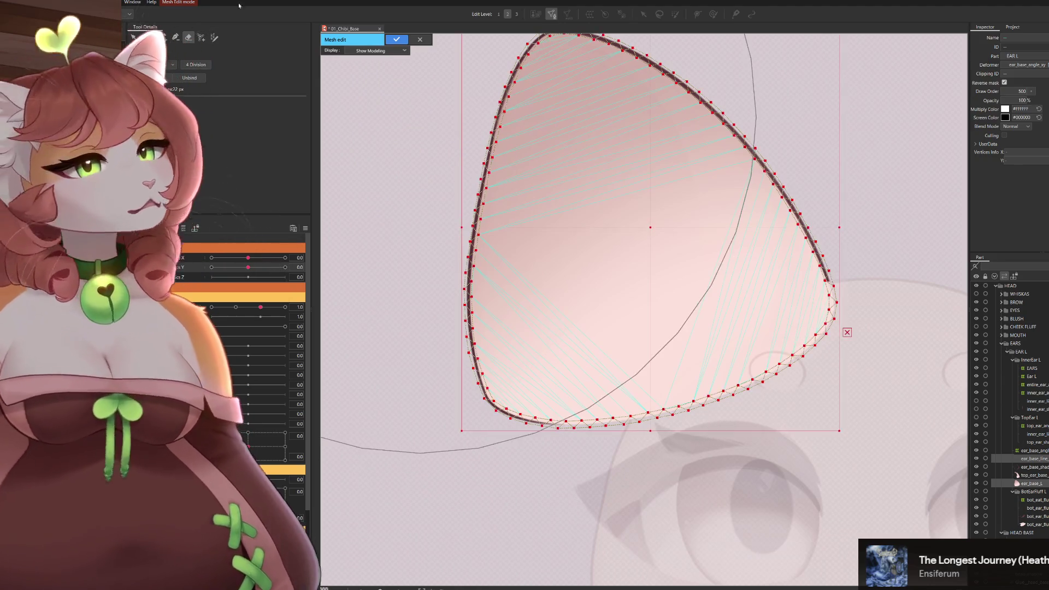
{"action": "left_click", "coordinate": [161, 77]}
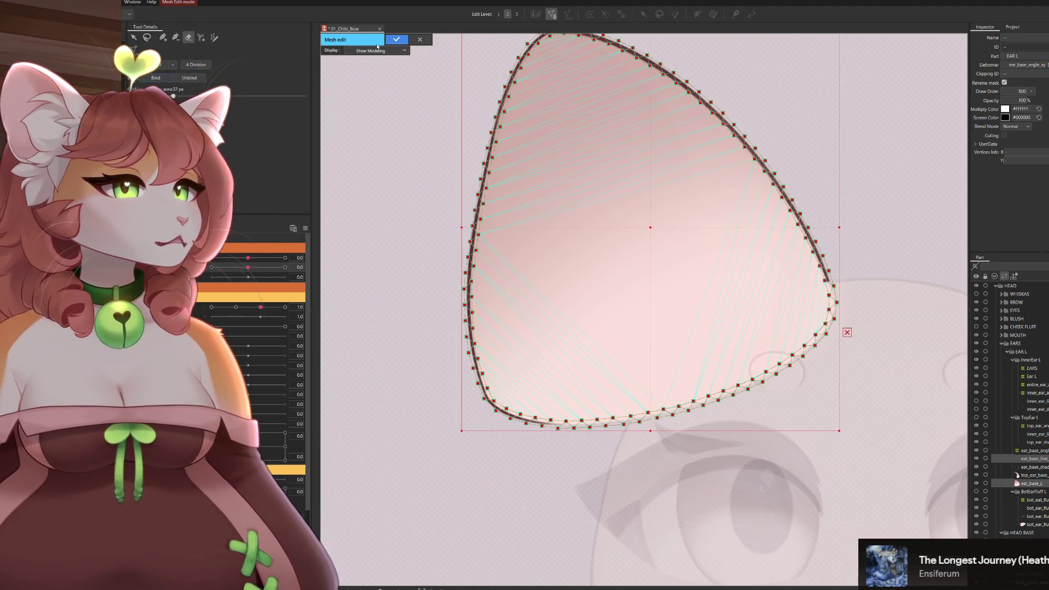
{"action": "left_click", "coordinate": [396, 40]}
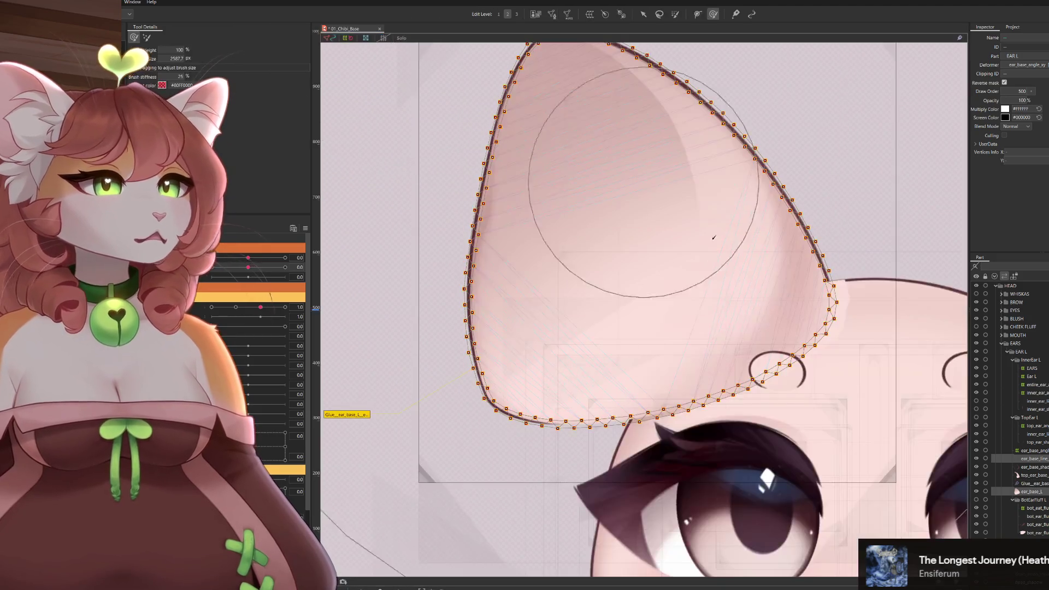
{"action": "left_click_drag", "start_coordinate": [736, 344], "coordinate": [764, 359]}
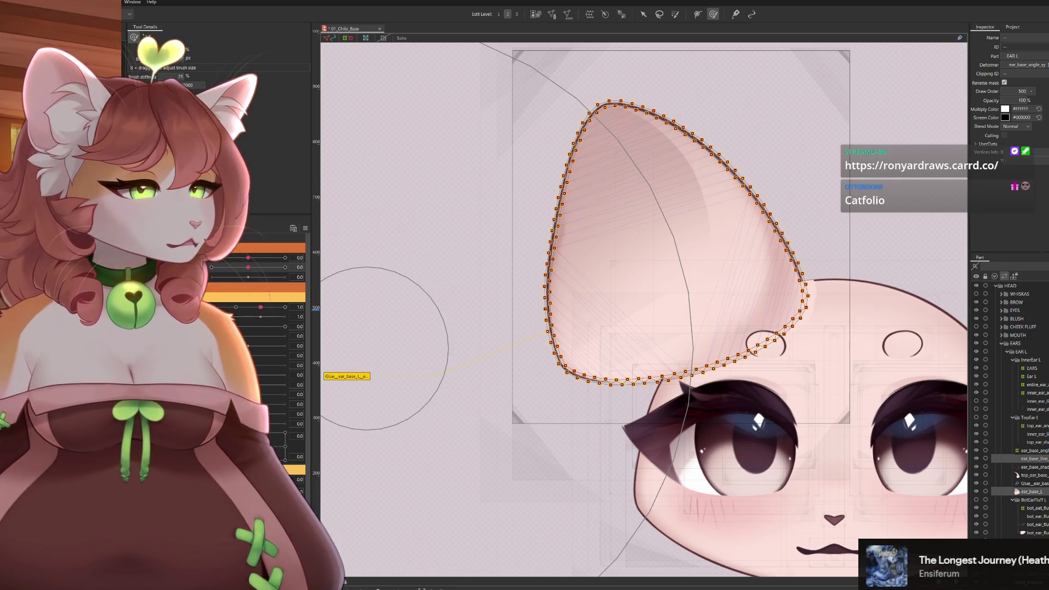
Select the ear shadow and ear_base_L parts, select all their vertices together, and confirm.
{"action": "left_click", "coordinate": [797, 259]}
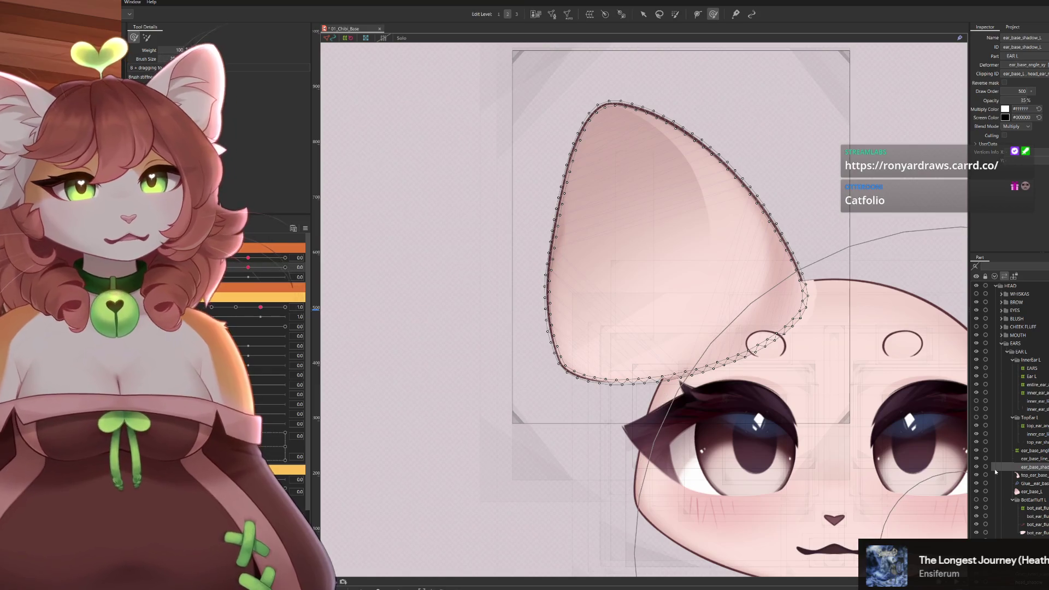
{"action": "left_click", "coordinate": [1031, 492], "text": "ctrl"}
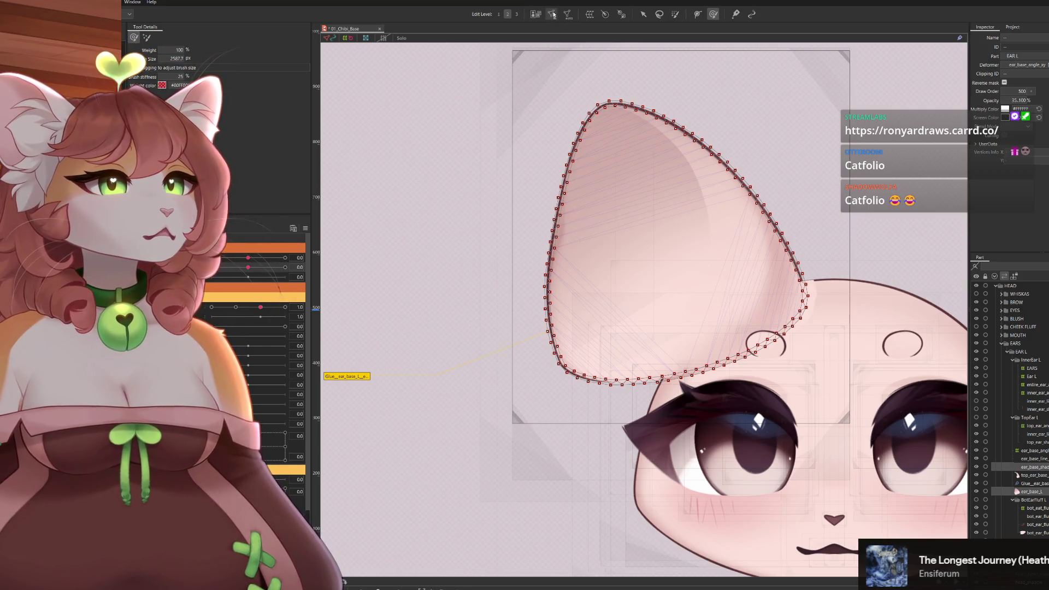
{"action": "left_click", "coordinate": [550, 14]}
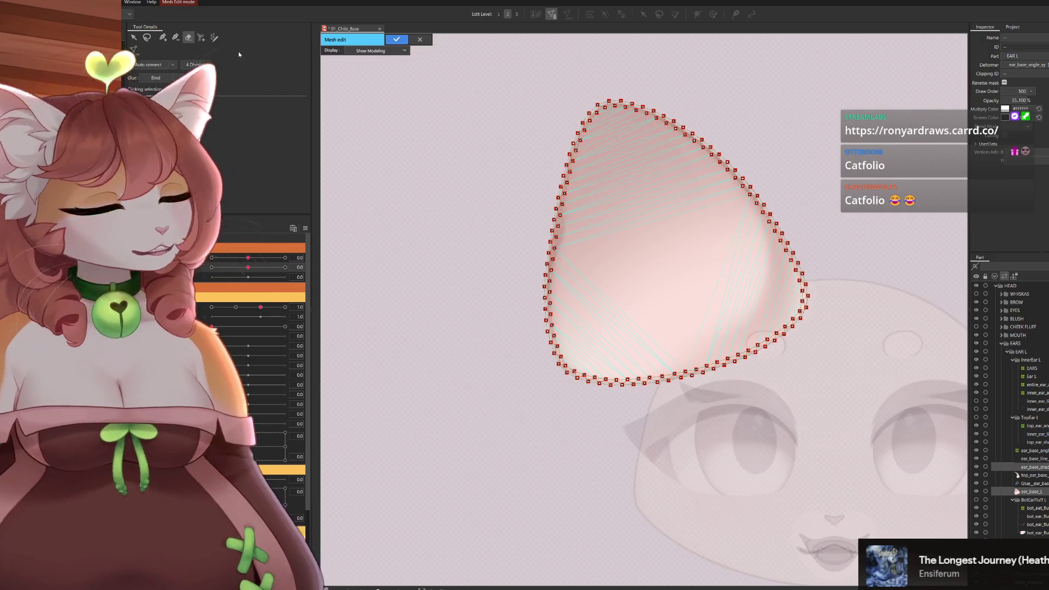
{"action": "key", "text": "ctrl+a"}
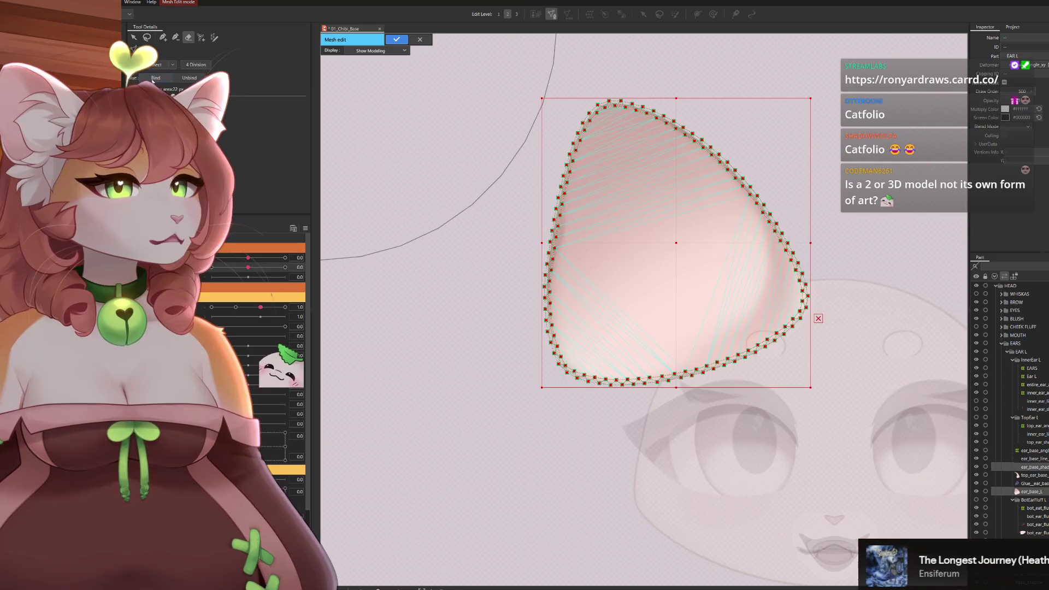
{"action": "left_click", "coordinate": [395, 39]}
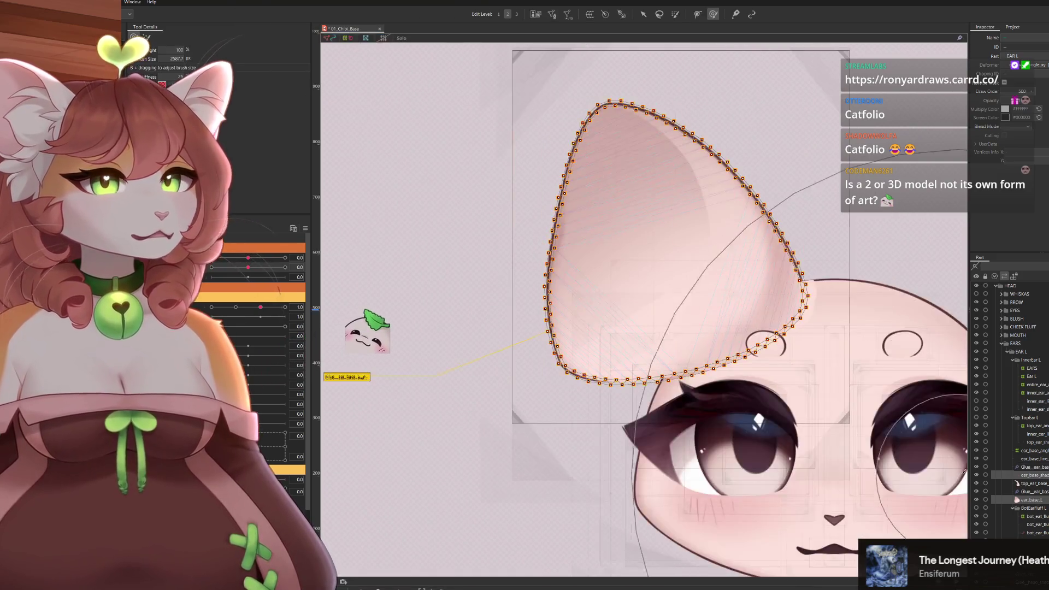
Paint a test glue weight stroke across the ear outline, then undo it.
{"action": "left_click", "coordinate": [1033, 458]}
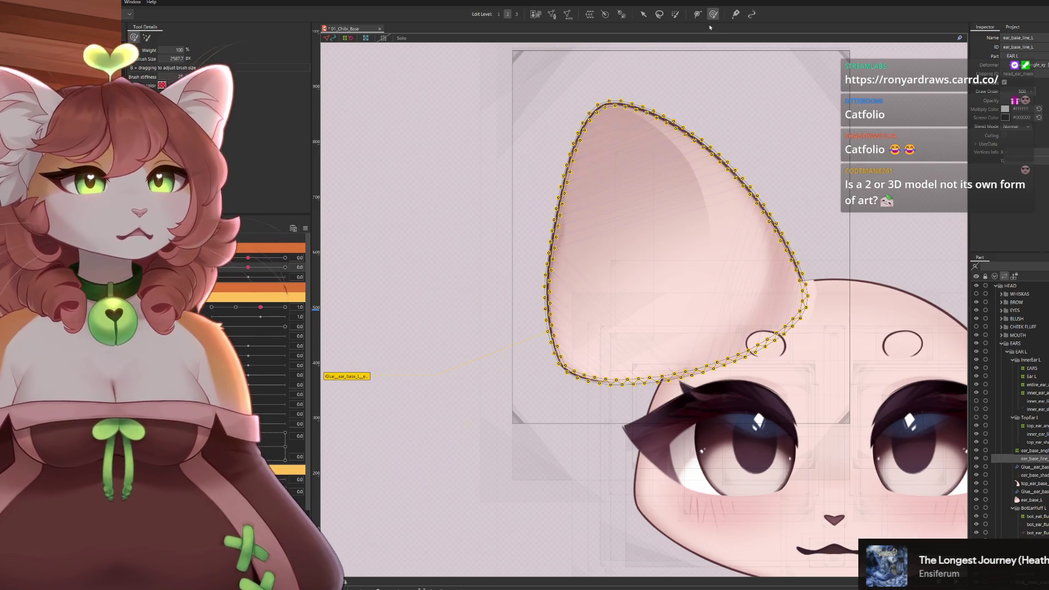
{"action": "left_click", "coordinate": [678, 176]}
{"action": "mouse_move", "coordinate": [678, 176]}
{"action": "left_mouse_down"}
{"action": "mouse_move", "coordinate": [492, 328]}
{"action": "mouse_move", "coordinate": [411, 455]}
{"action": "left_mouse_up"}
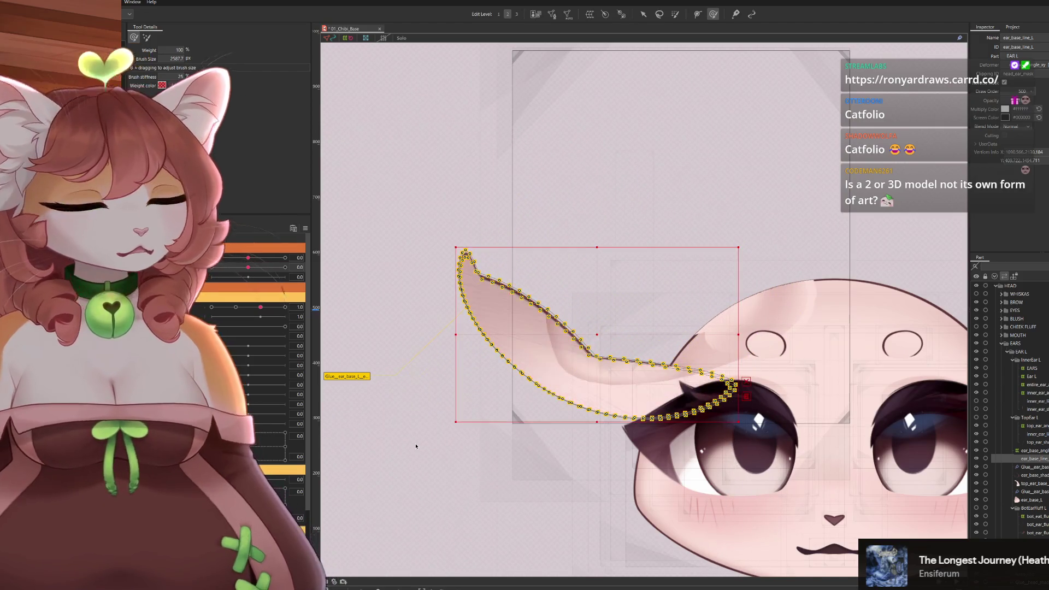
{"action": "key", "text": "ctrl+z"}
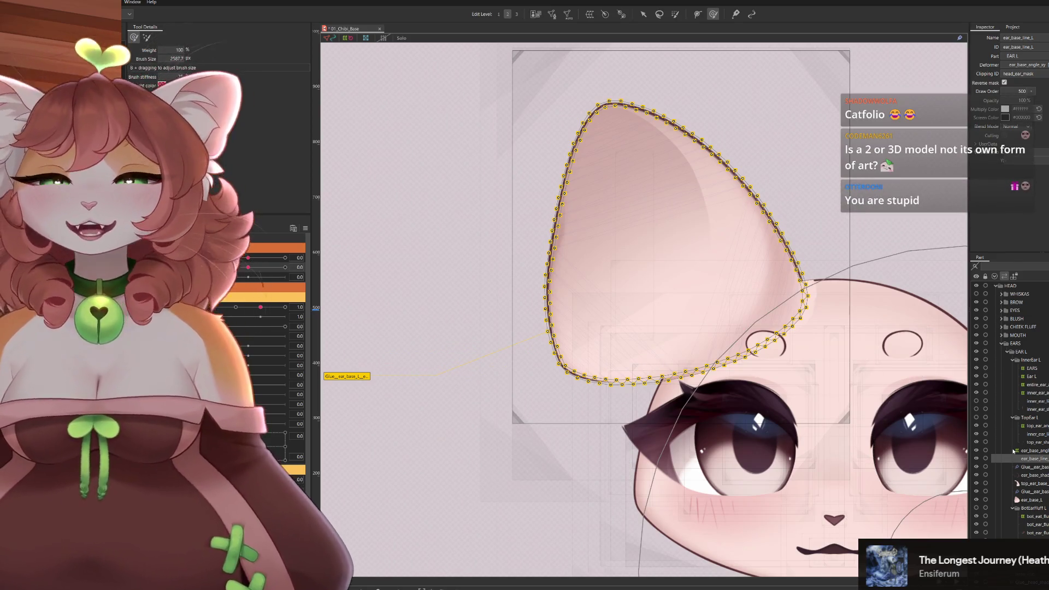
Enter and leave the top_ear_base_L mesh editor, then enlarge the brush to cover the ear.
{"action": "left_click", "coordinate": [1033, 484]}
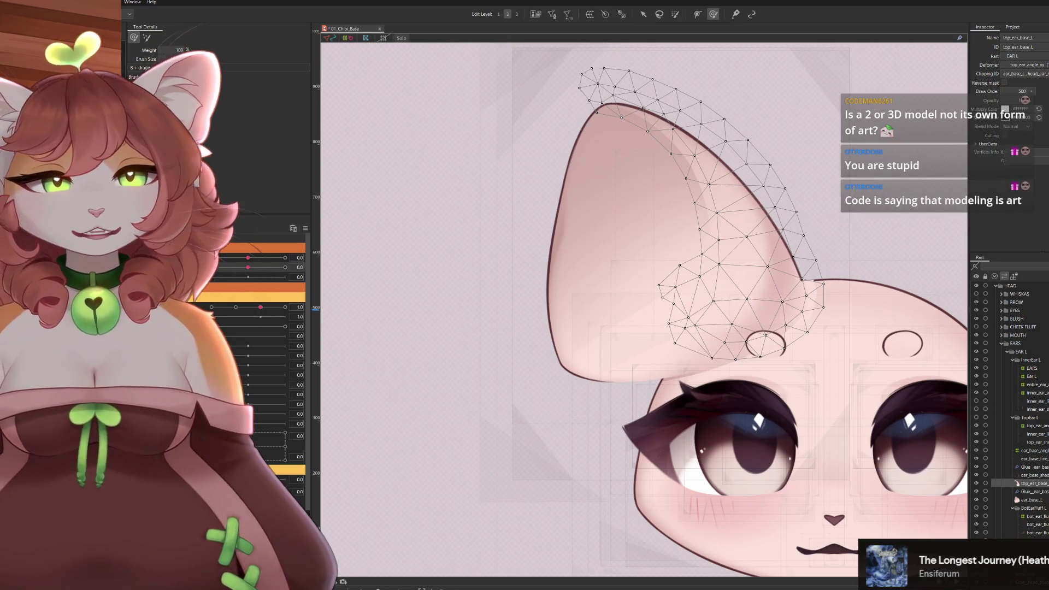
{"action": "left_click", "coordinate": [552, 15]}
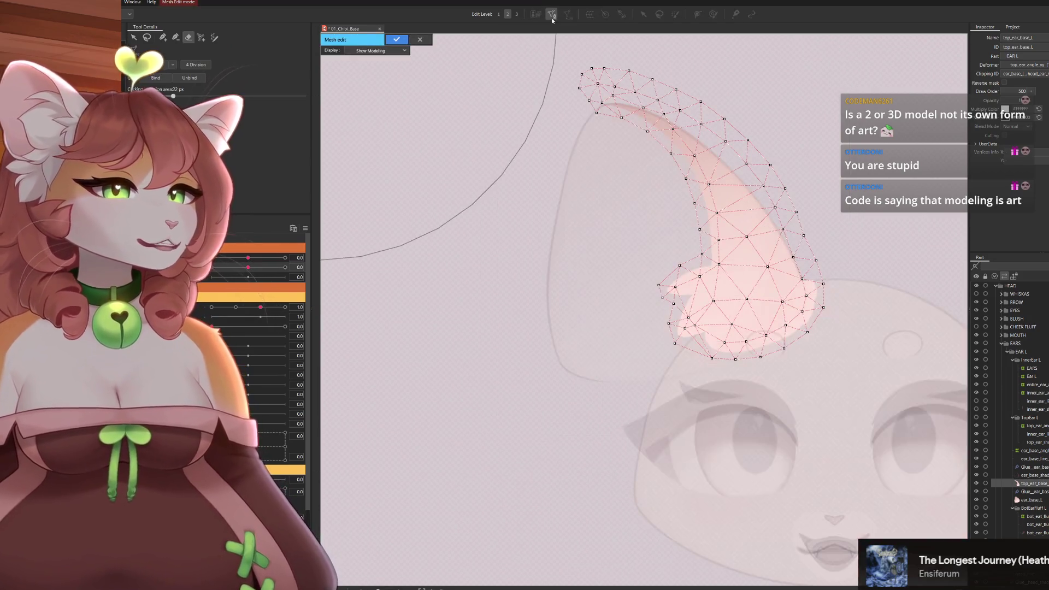
{"action": "left_click", "coordinate": [176, 37]}
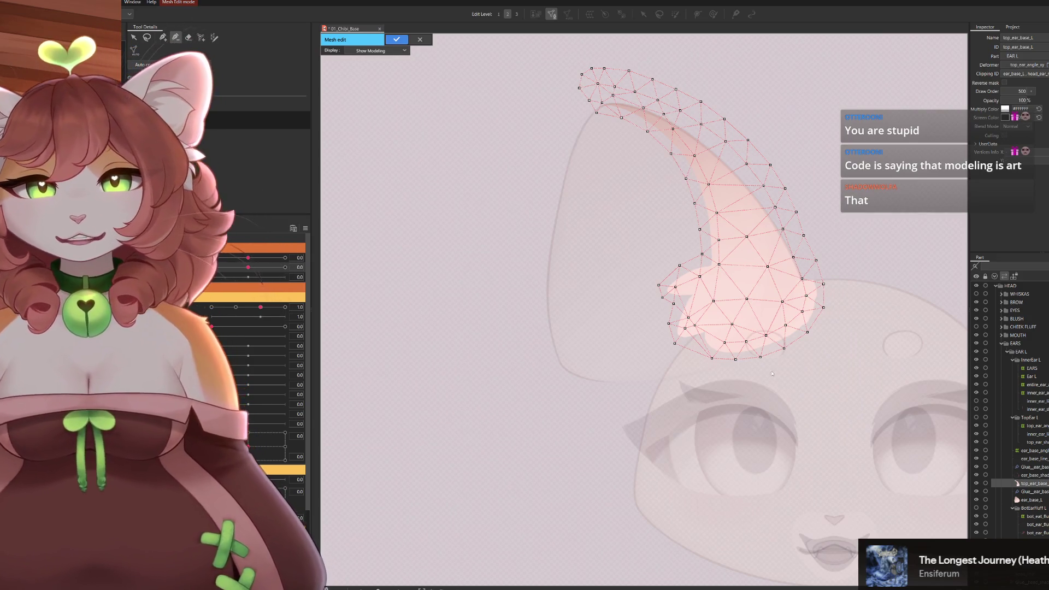
{"action": "key", "text": "Return"}
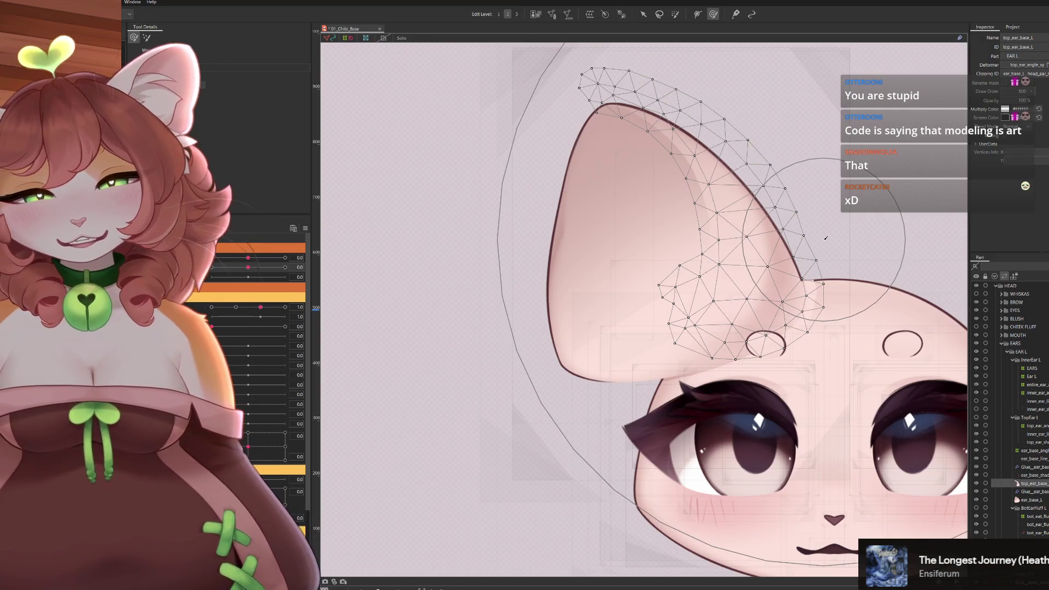
{"action": "left_click_drag", "start_coordinate": [826, 238], "coordinate": [1004, 177]}
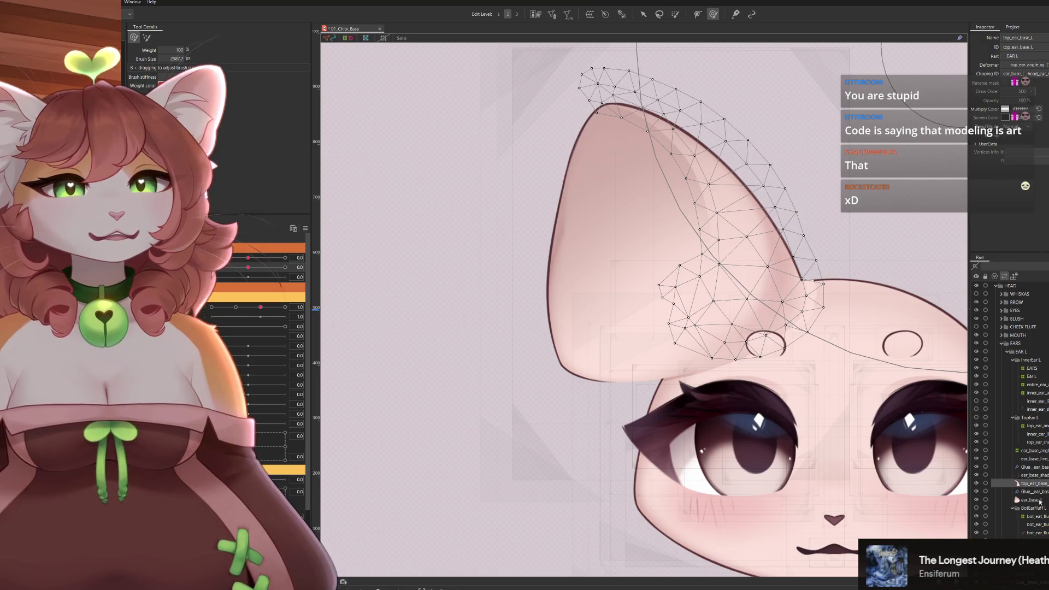
Clear the top_ear_base_L part's Clipping ID field in the Inspector.
{"action": "left_click", "coordinate": [1019, 485]}
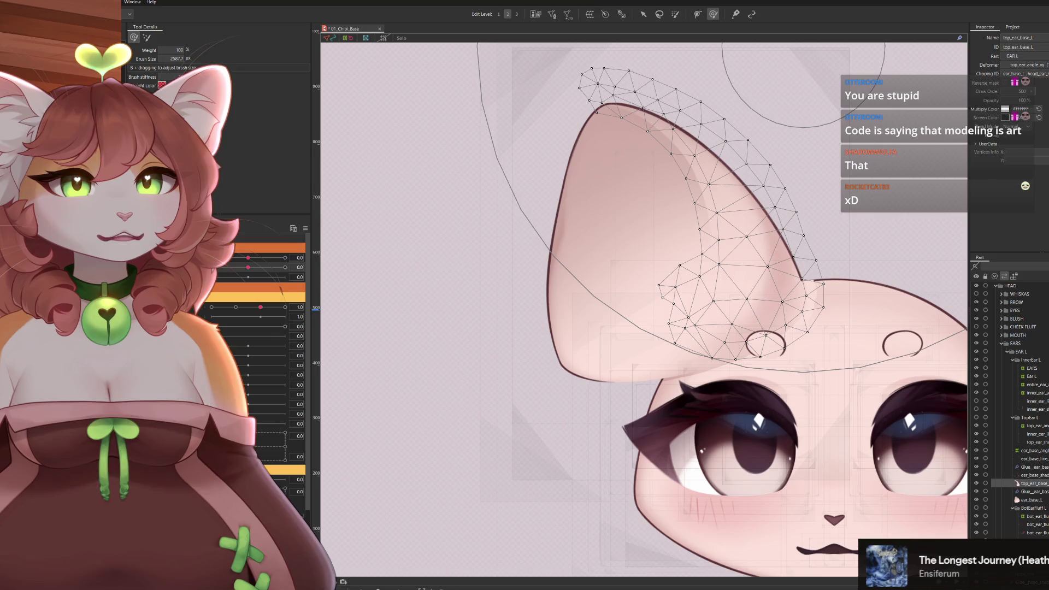
{"action": "left_click", "coordinate": [1025, 73]}
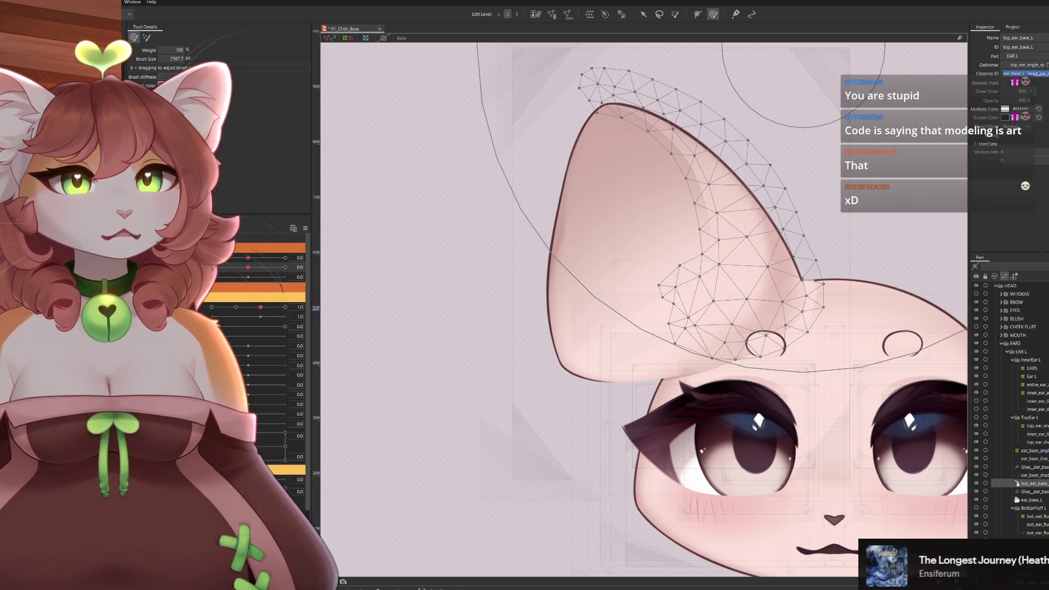
{"action": "key", "text": "Return"}
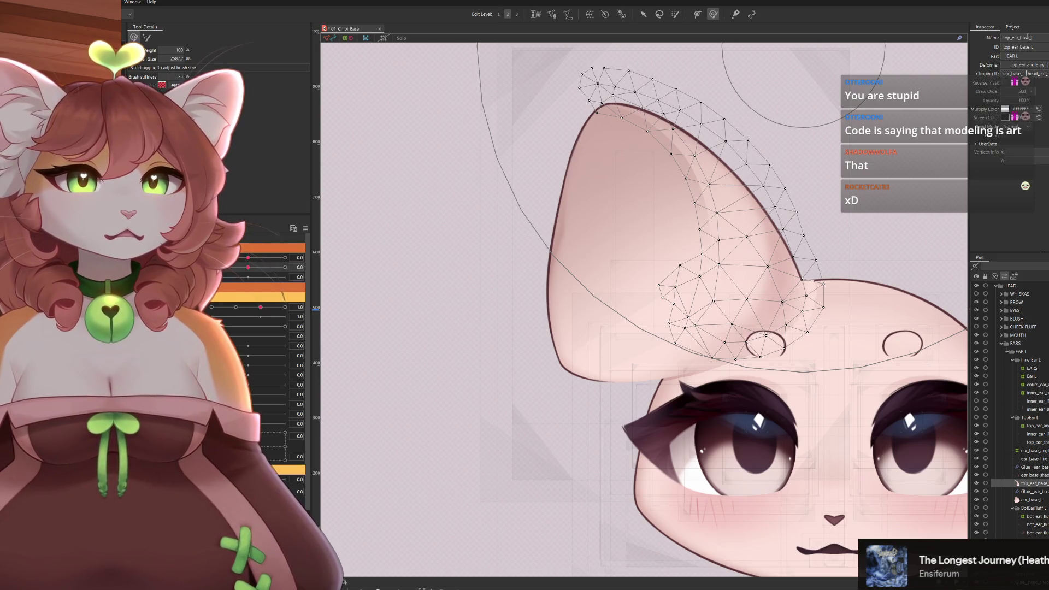
{"action": "key", "text": "BackSpace"}
{"action": "key", "text": "BackSpace"}
{"action": "key", "text": "BackSpace"}
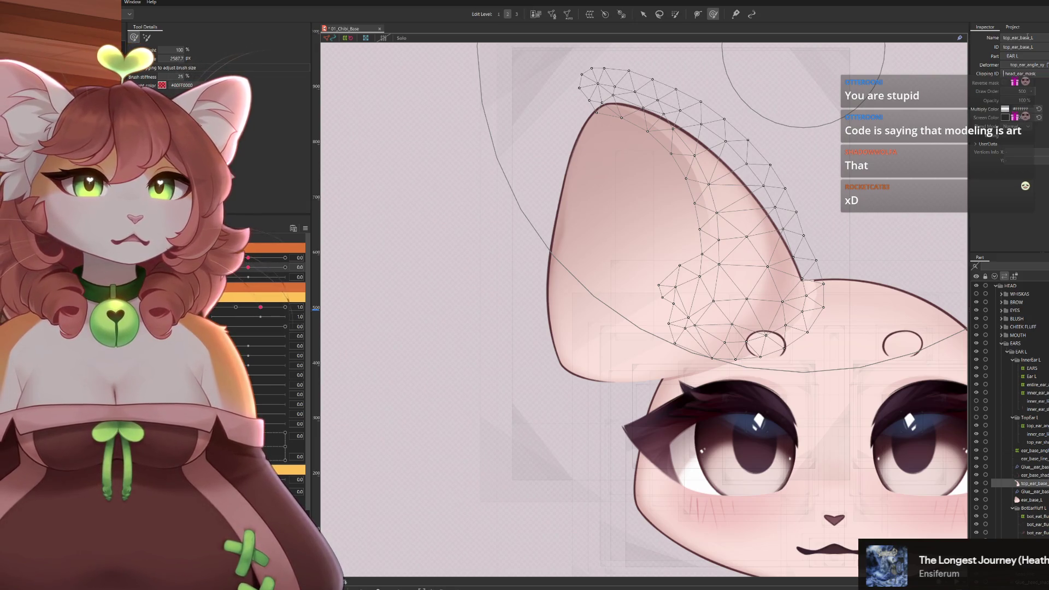
{"action": "key", "text": "Delete"}
{"action": "key", "text": "Delete"}
{"action": "key", "text": "Delete"}
{"action": "key", "text": "Return"}
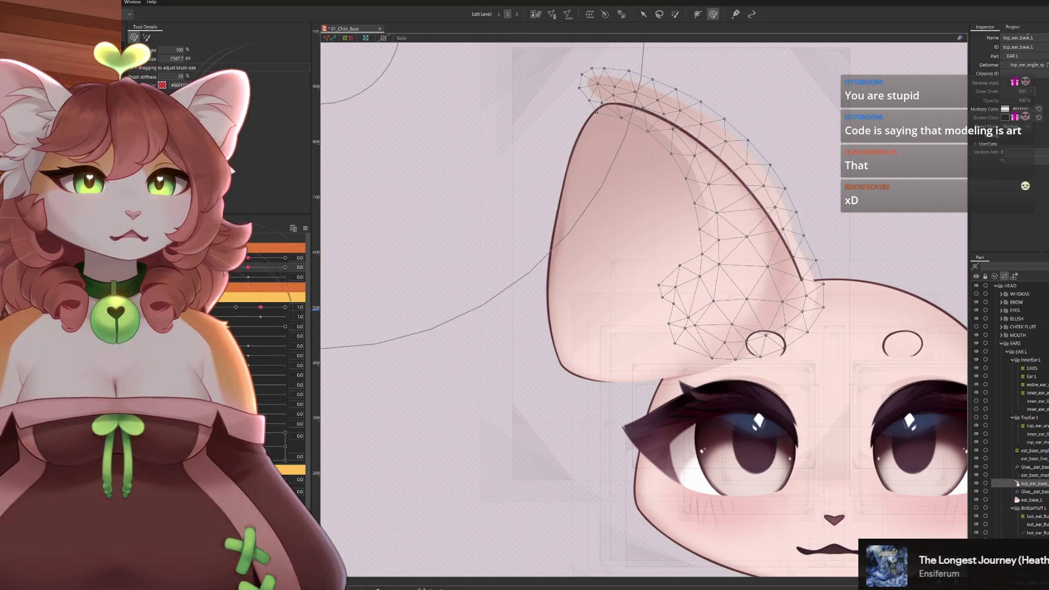
Enter Mesh Edit on top_ear_base_L and erase all its existing vertices.
{"action": "left_click", "coordinate": [554, 15]}
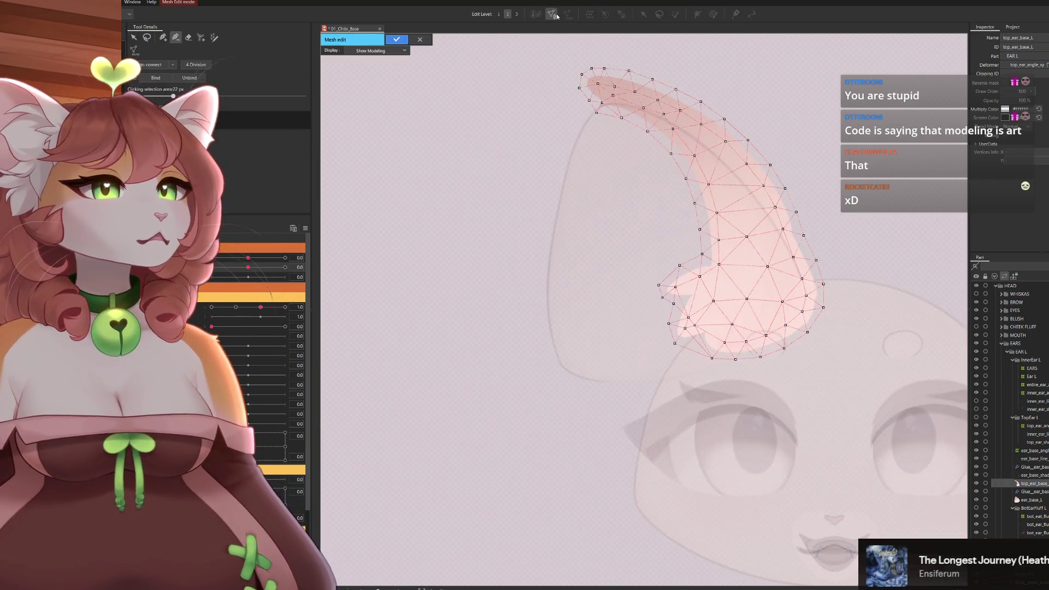
{"action": "left_click", "coordinate": [191, 38]}
{"action": "mouse_move", "coordinate": [629, 136]}
{"action": "left_mouse_down"}
{"action": "mouse_move", "coordinate": [486, 258]}
{"action": "mouse_move", "coordinate": [698, 101]}
{"action": "left_mouse_up"}
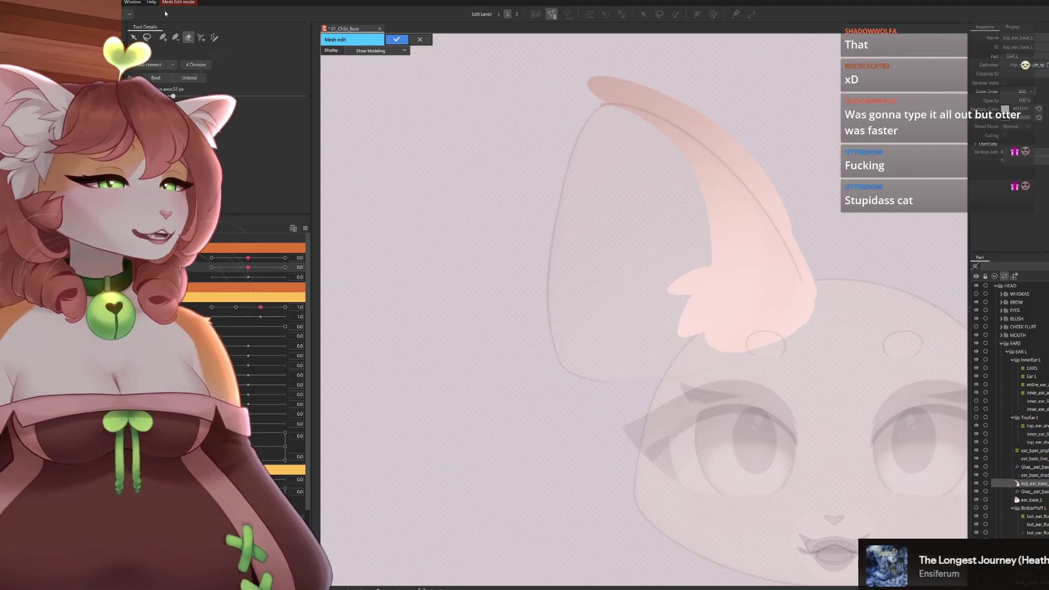
{"action": "left_click", "coordinate": [201, 37]}
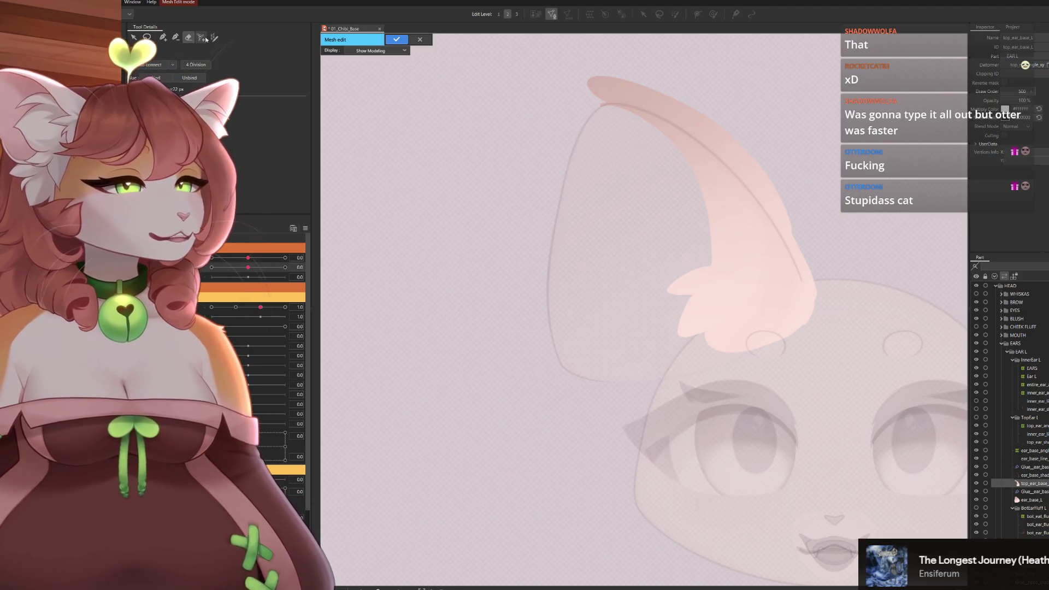
{"action": "left_click", "coordinate": [213, 38]}
{"action": "scroll", "coordinate": [644, 269], "scroll_direction": "up", "scroll_amount": 4}
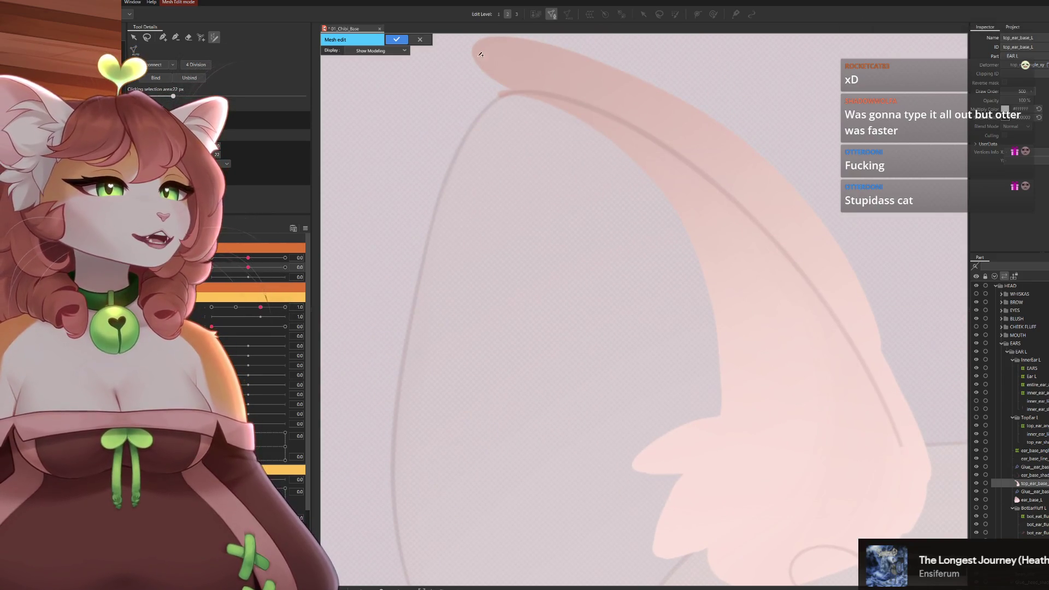
Stroke-trace the ear edge from the tip, around the notch and fluffy base tufts, up the outer edge.
{"action": "left_click", "coordinate": [473, 52]}
{"action": "left_click", "coordinate": [491, 74]}
{"action": "left_click", "coordinate": [531, 98]}
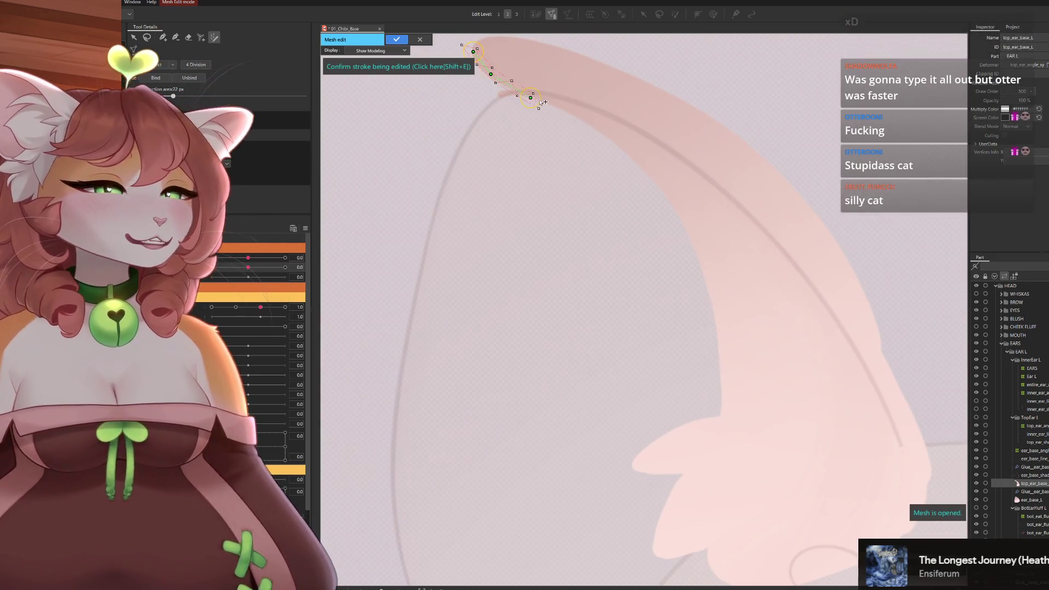
{"action": "left_click", "coordinate": [638, 161]}
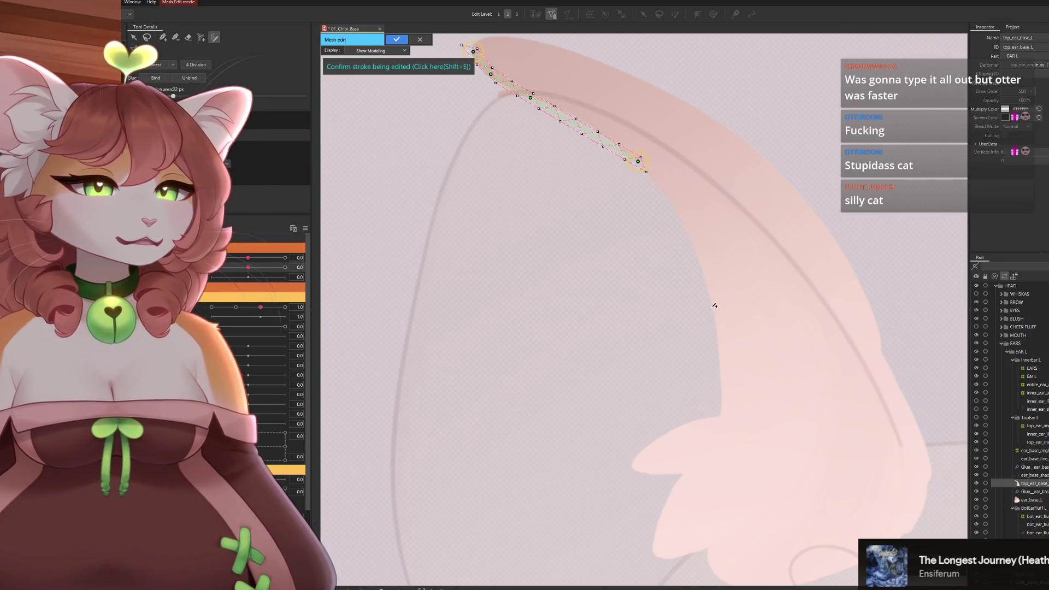
{"action": "left_click", "coordinate": [711, 306]}
{"action": "left_click_drag", "start_coordinate": [719, 359], "coordinate": [725, 250]}
{"action": "left_click", "coordinate": [726, 306]}
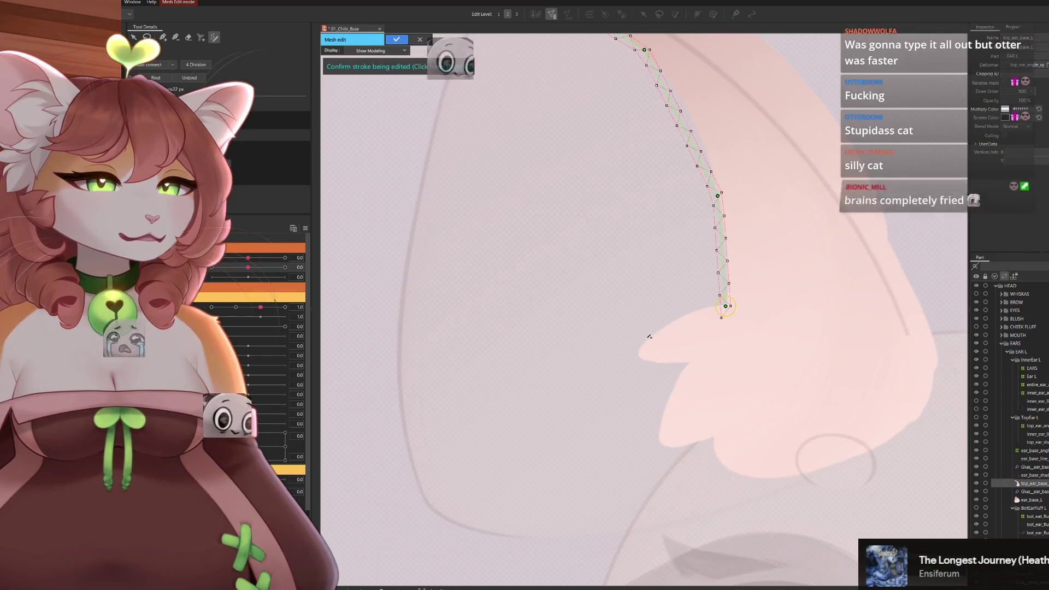
{"action": "left_click", "coordinate": [640, 353]}
{"action": "left_click", "coordinate": [688, 362]}
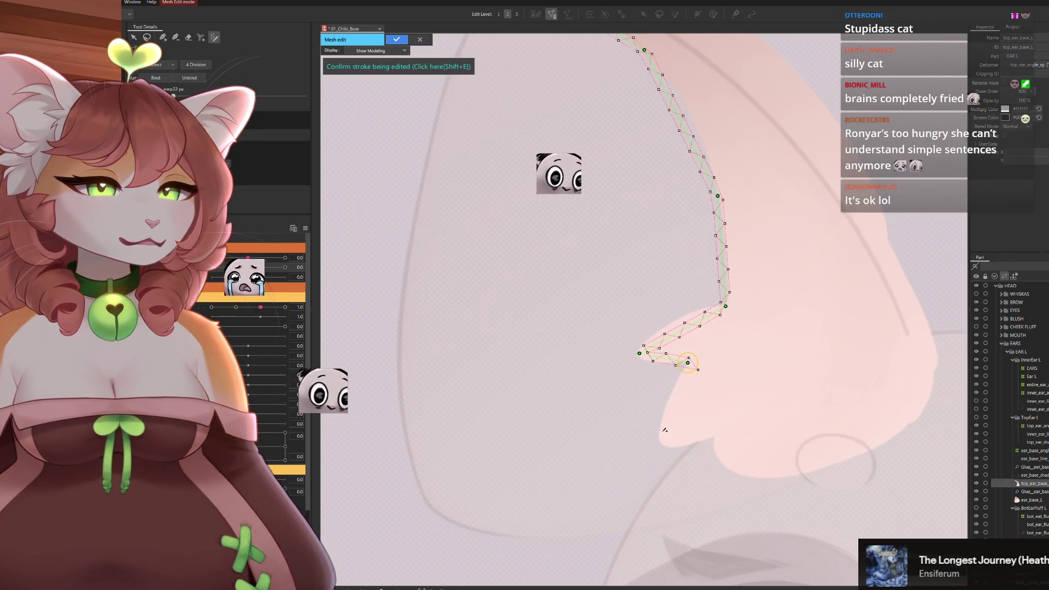
{"action": "left_click", "coordinate": [661, 443]}
{"action": "left_click", "coordinate": [714, 437]}
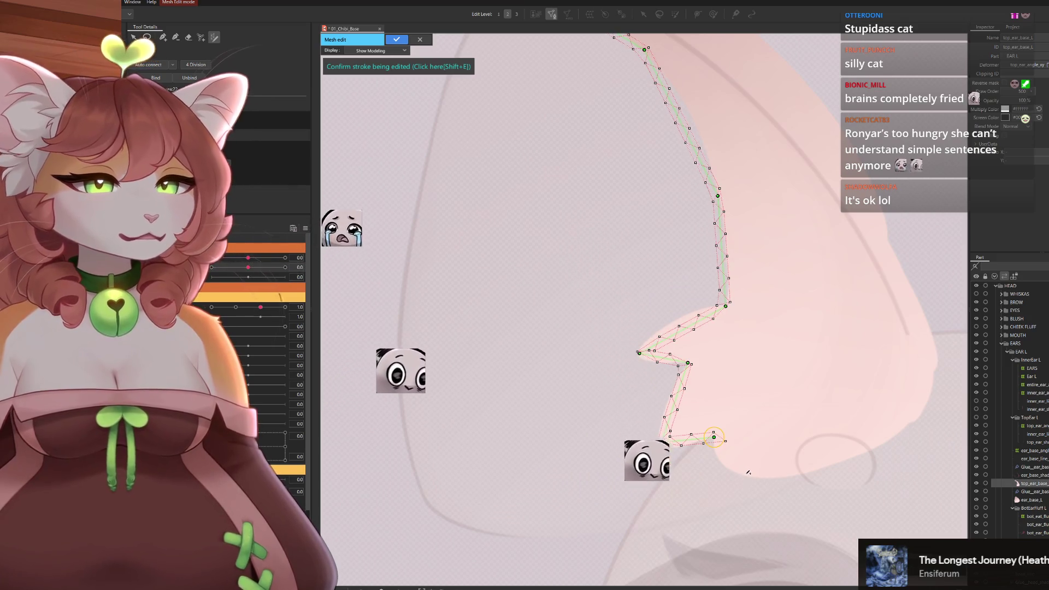
{"action": "left_click", "coordinate": [745, 474]}
{"action": "left_click", "coordinate": [822, 468]}
{"action": "left_click", "coordinate": [895, 432]}
{"action": "left_click", "coordinate": [932, 382]}
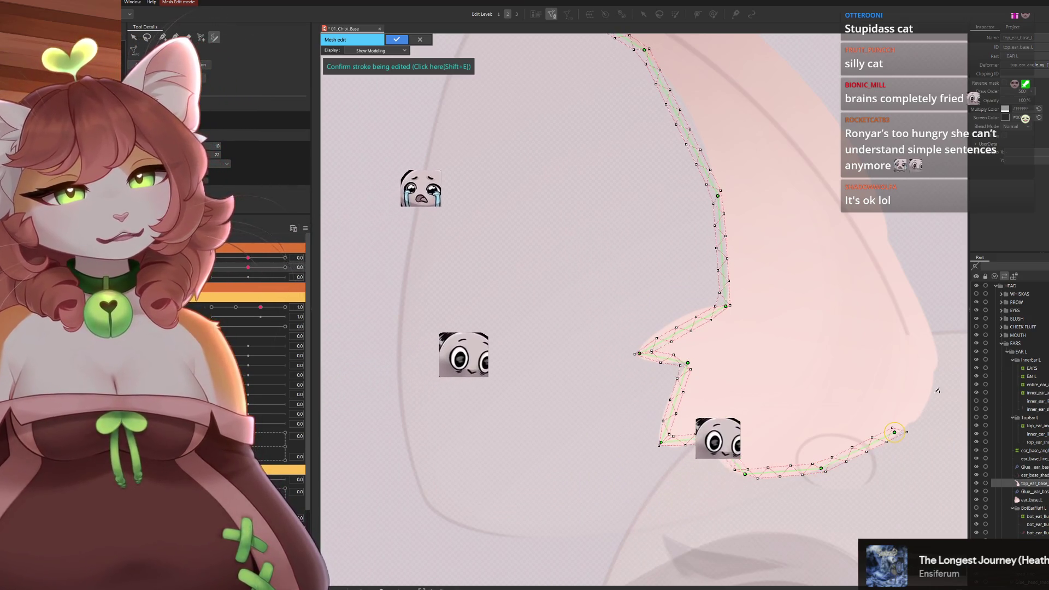
Inspect the drawn strip and reshape its points at the ear's left notch.
{"action": "left_click_drag", "start_coordinate": [858, 141], "coordinate": [884, 263]}
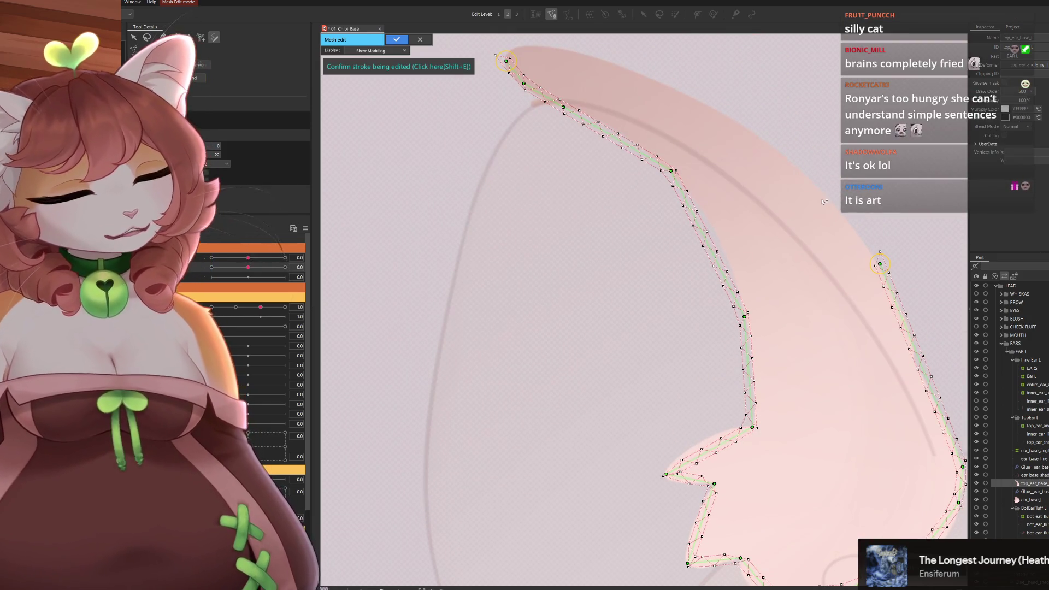
{"action": "left_click_drag", "start_coordinate": [776, 257], "coordinate": [755, 221]}
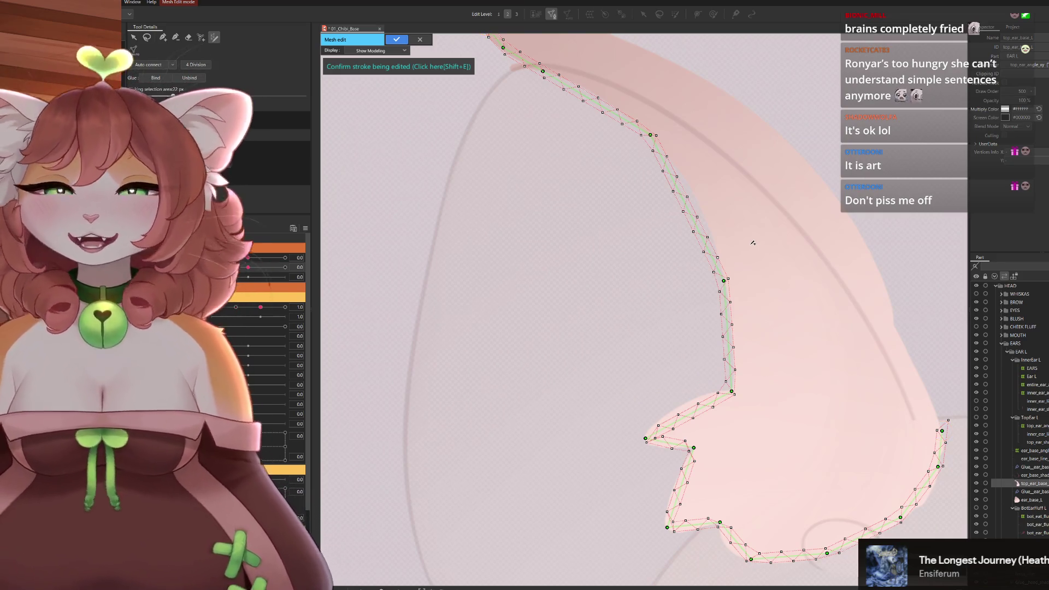
{"action": "left_click_drag", "start_coordinate": [800, 263], "coordinate": [594, 234]}
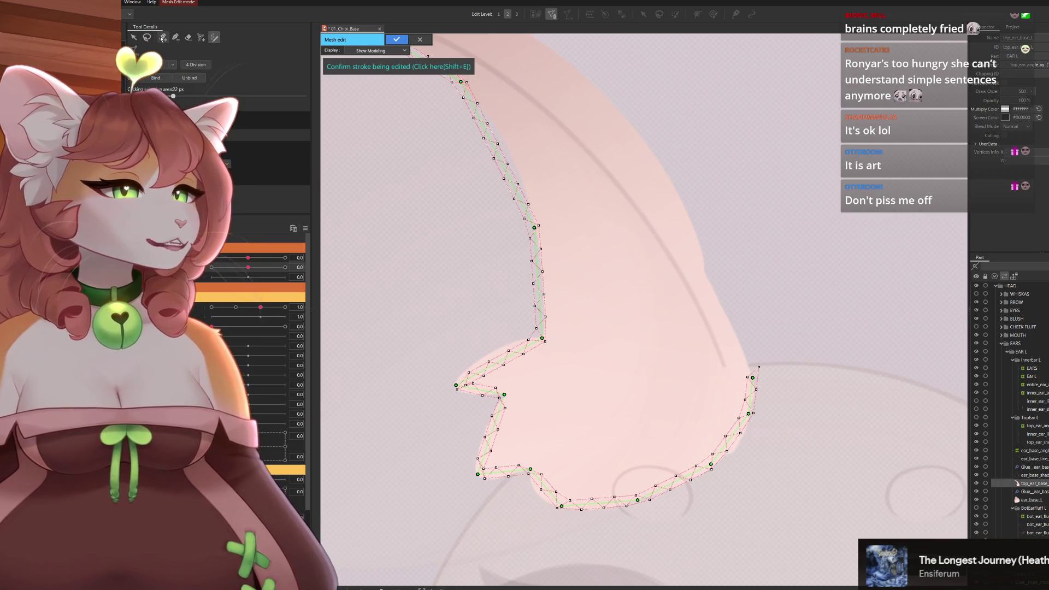
{"action": "left_click", "coordinate": [162, 38]}
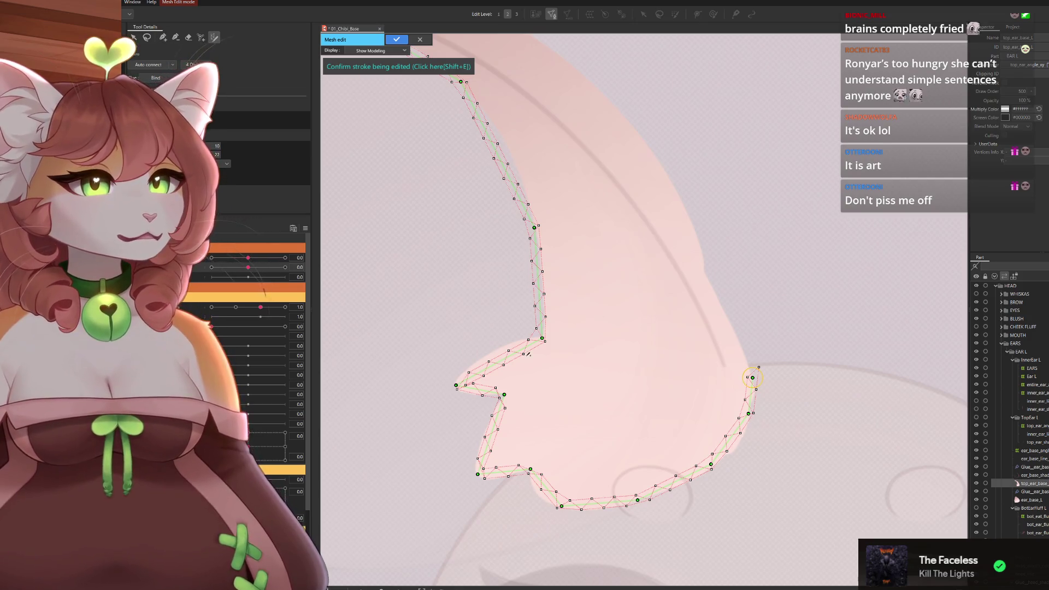
{"action": "scroll", "coordinate": [464, 372], "scroll_direction": "up", "scroll_amount": 5}
{"action": "left_click_drag", "start_coordinate": [608, 309], "coordinate": [616, 306]}
Undo a failed stroke edit, then fit the stroke points to the notch and lower edge.
{"action": "mouse_move", "coordinate": [474, 421]}
{"action": "left_mouse_down"}
{"action": "mouse_move", "coordinate": [523, 448]}
{"action": "mouse_move", "coordinate": [557, 439]}
{"action": "left_mouse_up"}
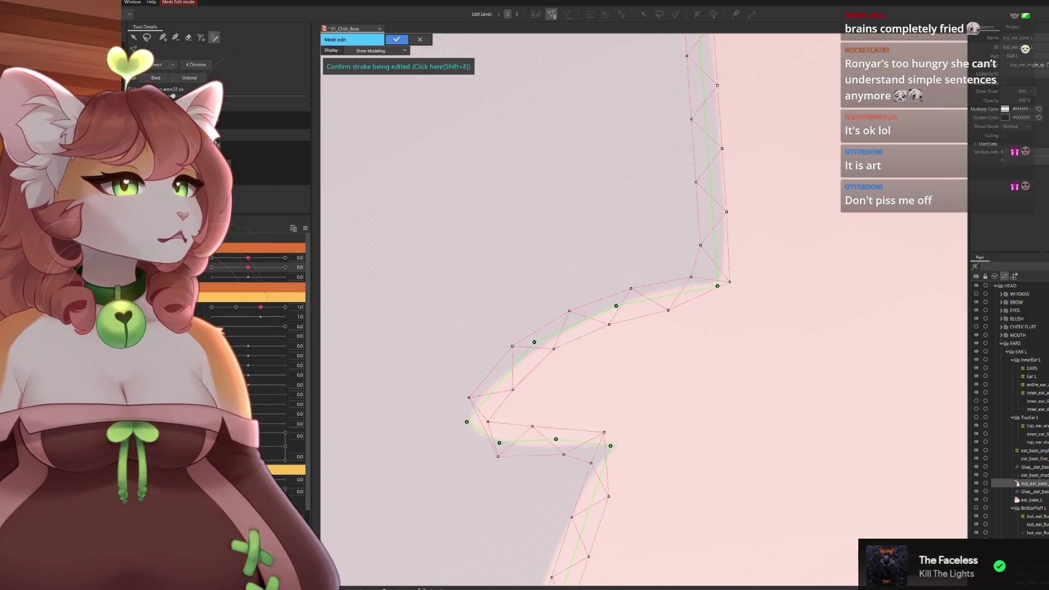
{"action": "left_click_drag", "start_coordinate": [578, 541], "coordinate": [588, 338]}
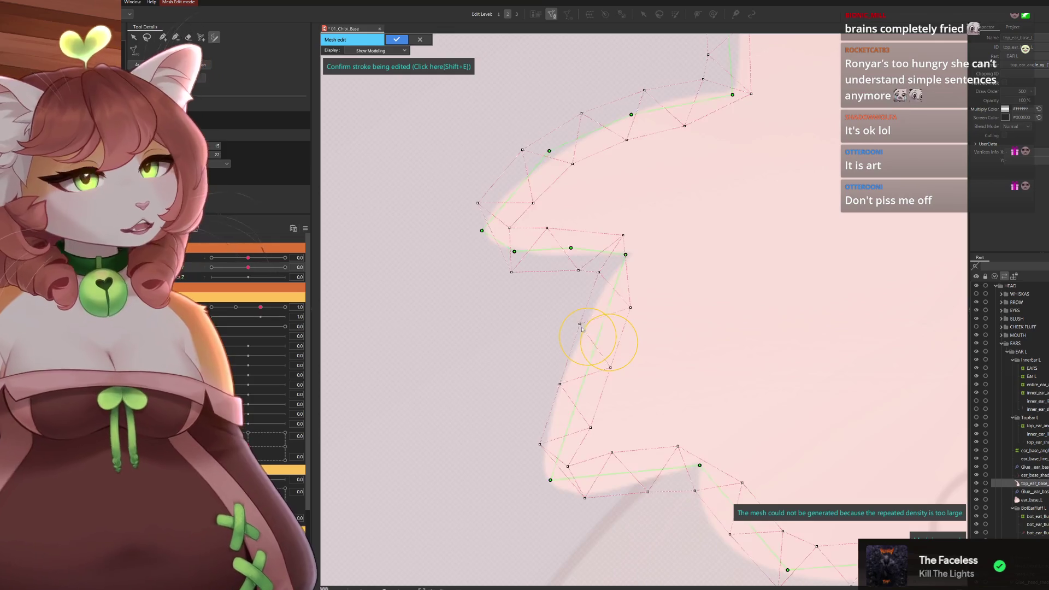
{"action": "key", "text": "ctrl+z"}
{"action": "left_click_drag", "start_coordinate": [562, 421], "coordinate": [548, 419]}
{"action": "mouse_move", "coordinate": [551, 480]}
{"action": "left_mouse_down"}
{"action": "mouse_move", "coordinate": [536, 493]}
{"action": "mouse_move", "coordinate": [596, 492]}
{"action": "left_mouse_up"}
{"action": "left_click", "coordinate": [647, 479]}
{"action": "left_click_drag", "start_coordinate": [703, 517], "coordinate": [647, 419]}
{"action": "left_click", "coordinate": [646, 418]}
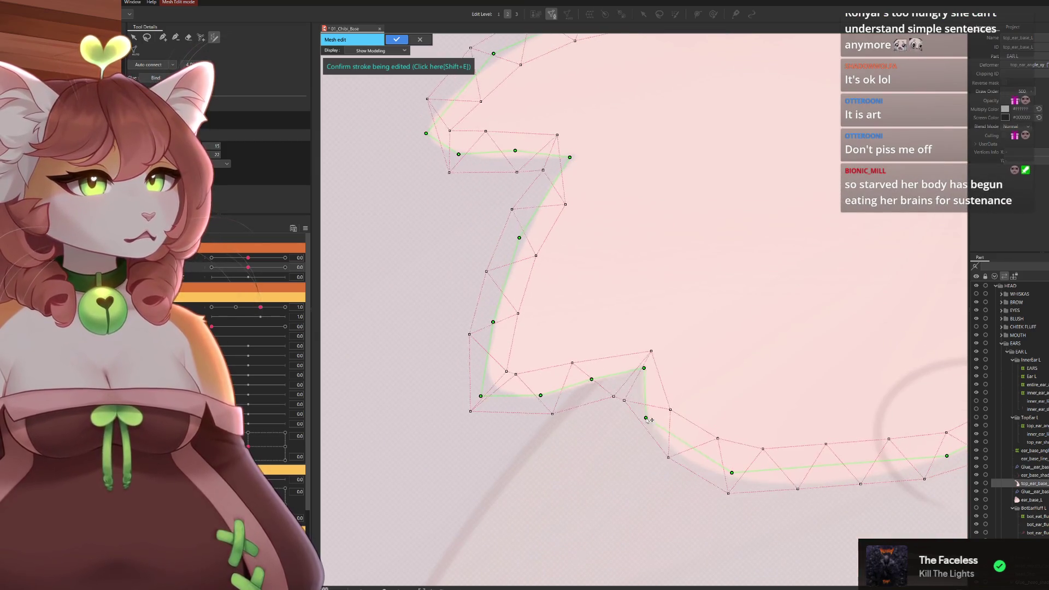
{"action": "left_click", "coordinate": [687, 458]}
{"action": "left_click_drag", "start_coordinate": [732, 474], "coordinate": [730, 476]}
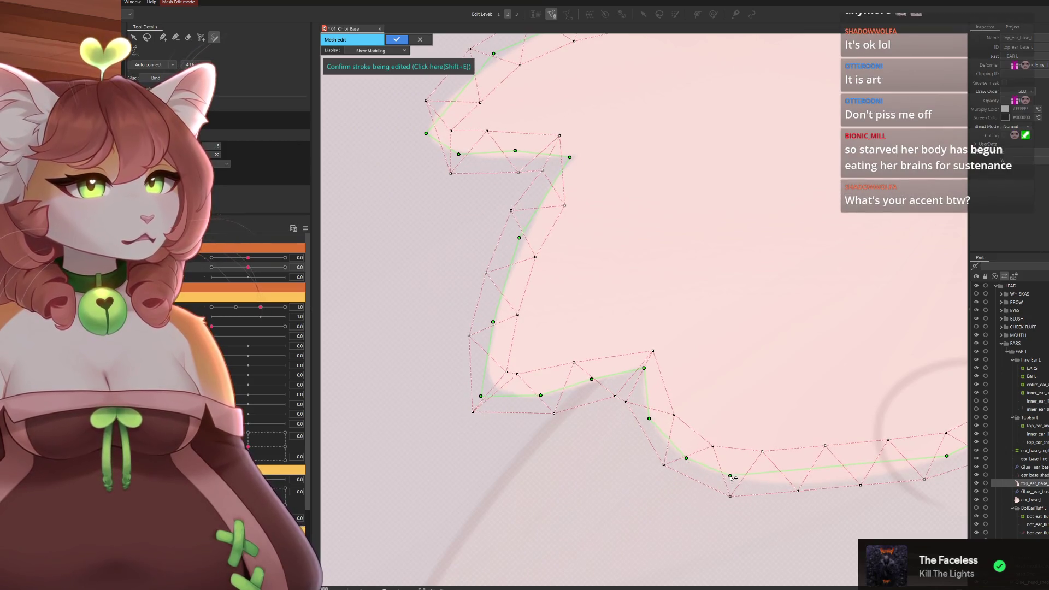
Move the stroke's end point and extend it with a new point up the ear's outer edge.
{"action": "left_click_drag", "start_coordinate": [887, 469], "coordinate": [823, 426]}
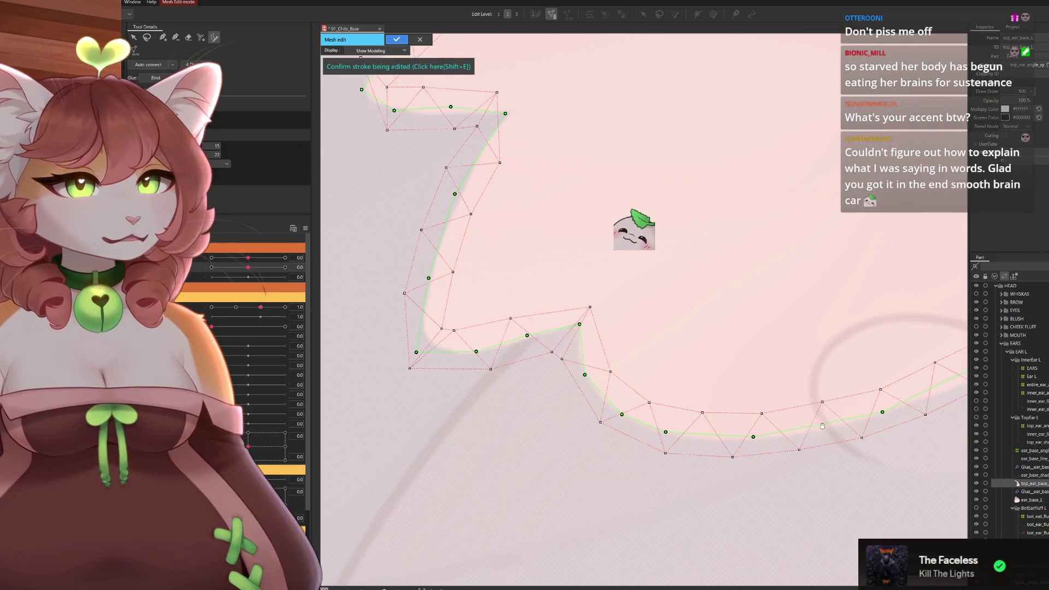
{"action": "left_click_drag", "start_coordinate": [929, 394], "coordinate": [664, 395]}
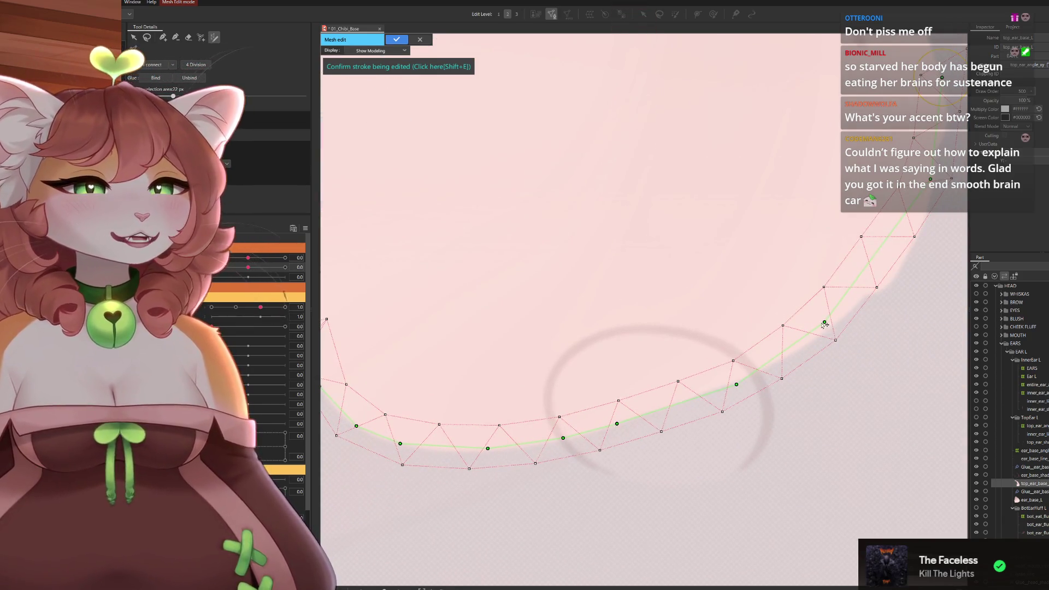
{"action": "left_click_drag", "start_coordinate": [825, 325], "coordinate": [831, 328]}
{"action": "left_click", "coordinate": [904, 261]}
{"action": "mouse_move", "coordinate": [905, 263]}
{"action": "left_mouse_down"}
{"action": "mouse_move", "coordinate": [870, 306]}
{"action": "mouse_move", "coordinate": [757, 391]}
{"action": "left_mouse_up"}
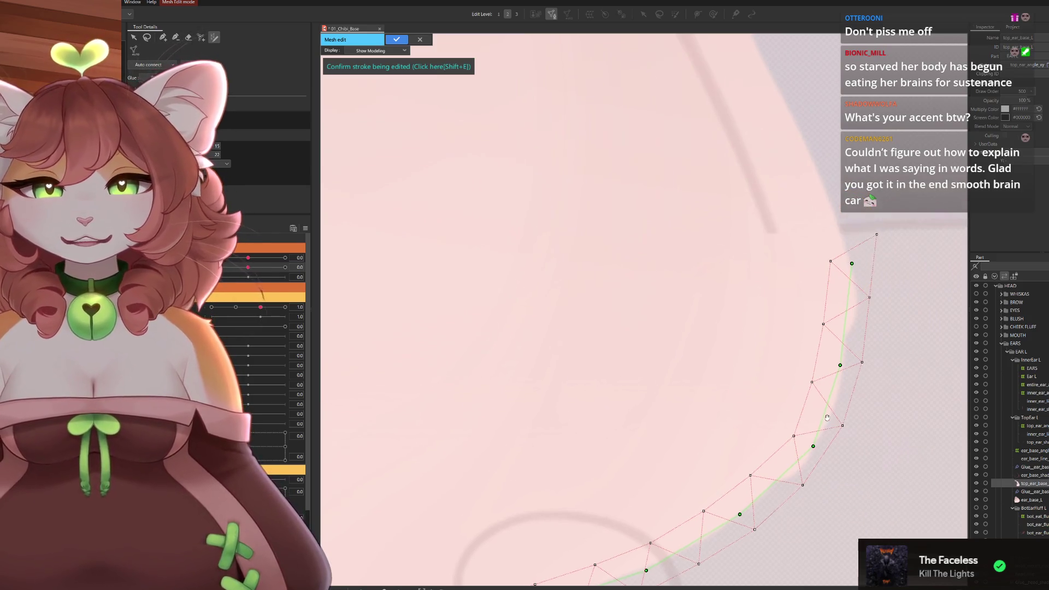
{"action": "left_click_drag", "start_coordinate": [809, 369], "coordinate": [816, 414]}
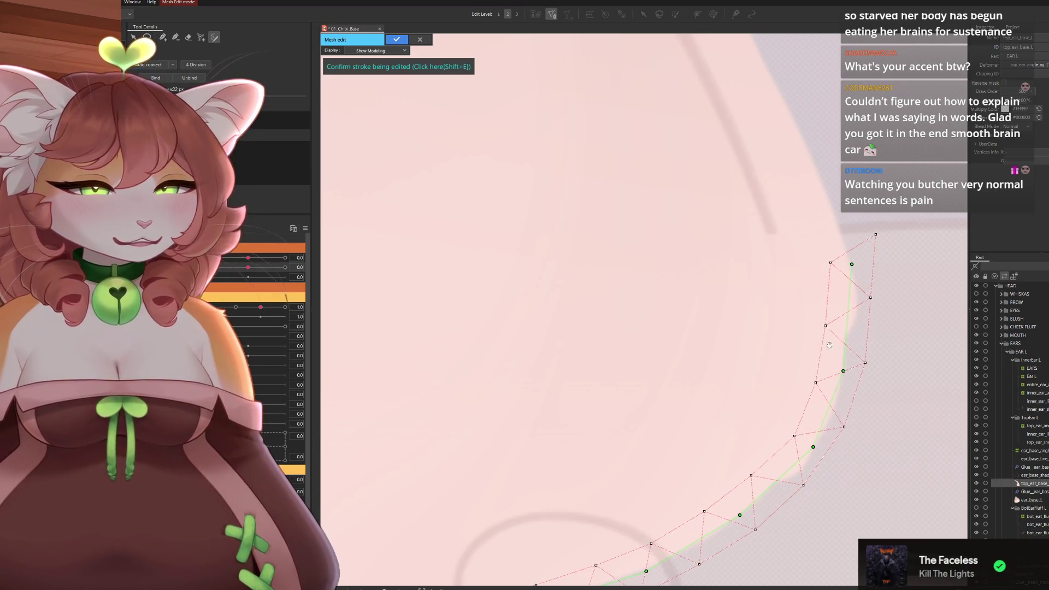
{"action": "left_click_drag", "start_coordinate": [862, 255], "coordinate": [826, 324]}
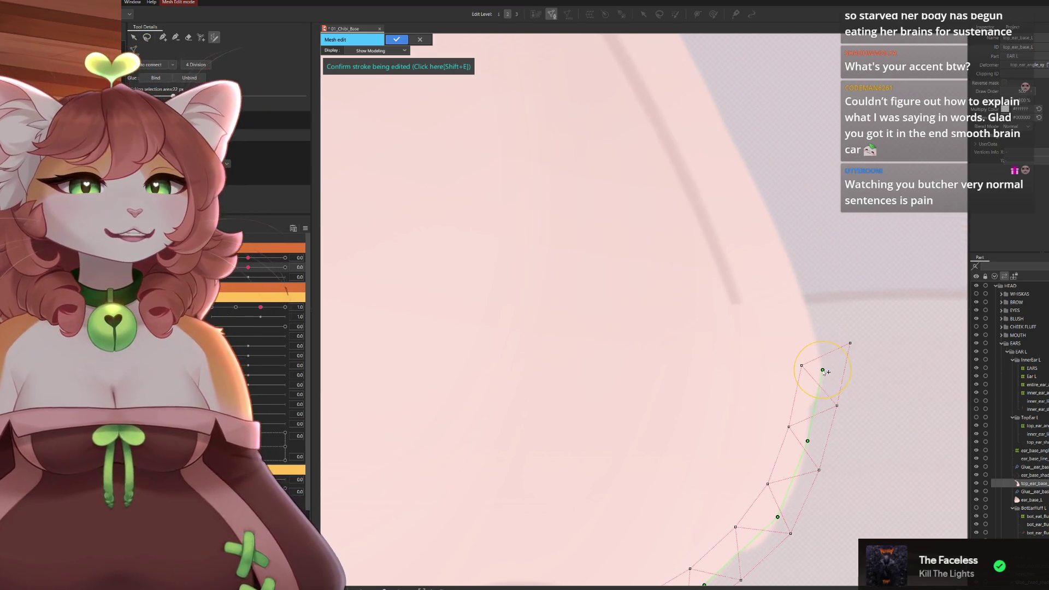
{"action": "scroll", "coordinate": [793, 366], "scroll_direction": "down", "scroll_amount": 5}
{"action": "scroll", "coordinate": [709, 214], "scroll_direction": "up", "scroll_amount": 5}
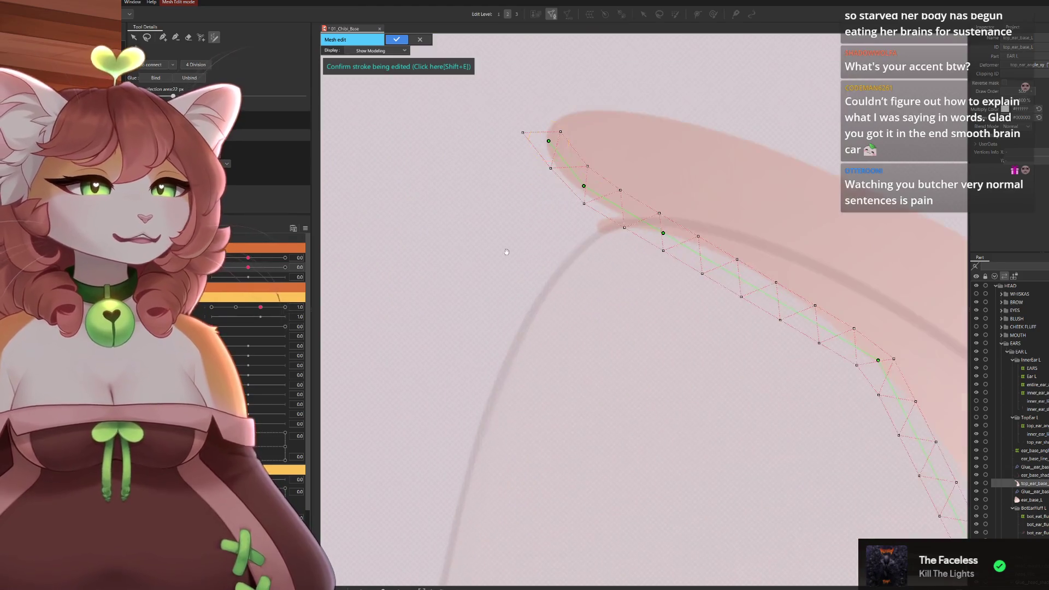
Bend the stroke along the ear's top edge, ending it at the ear tip, with extra points.
{"action": "left_click_drag", "start_coordinate": [633, 259], "coordinate": [626, 269]}
{"action": "left_click_drag", "start_coordinate": [593, 238], "coordinate": [590, 239]}
{"action": "left_click_drag", "start_coordinate": [562, 194], "coordinate": [558, 198]}
{"action": "left_click", "coordinate": [676, 286]}
{"action": "left_click_drag", "start_coordinate": [749, 326], "coordinate": [754, 316]}
{"action": "left_click", "coordinate": [819, 355]}
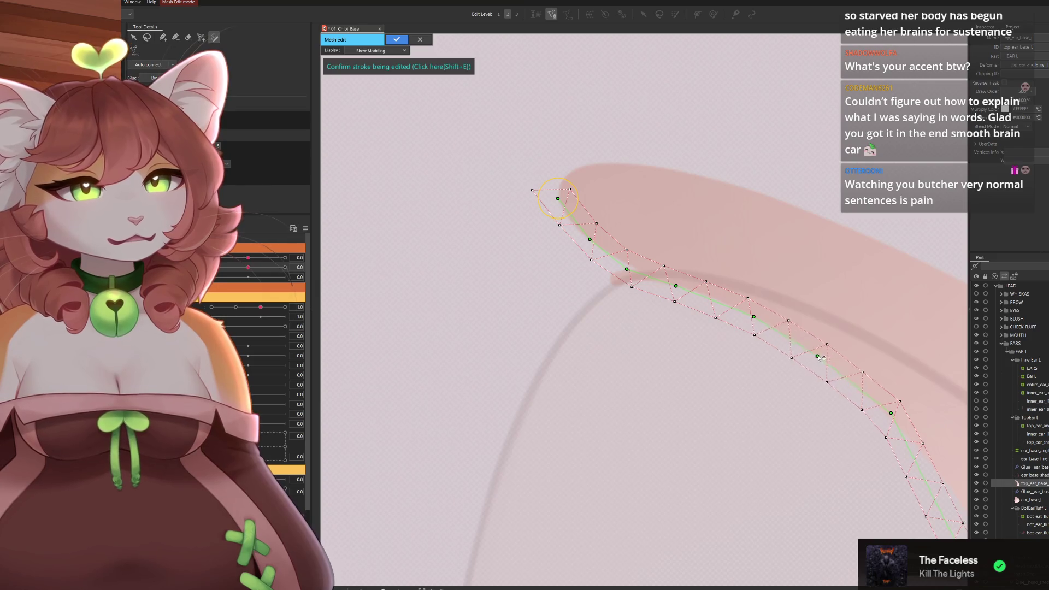
{"action": "left_click", "coordinate": [890, 498]}
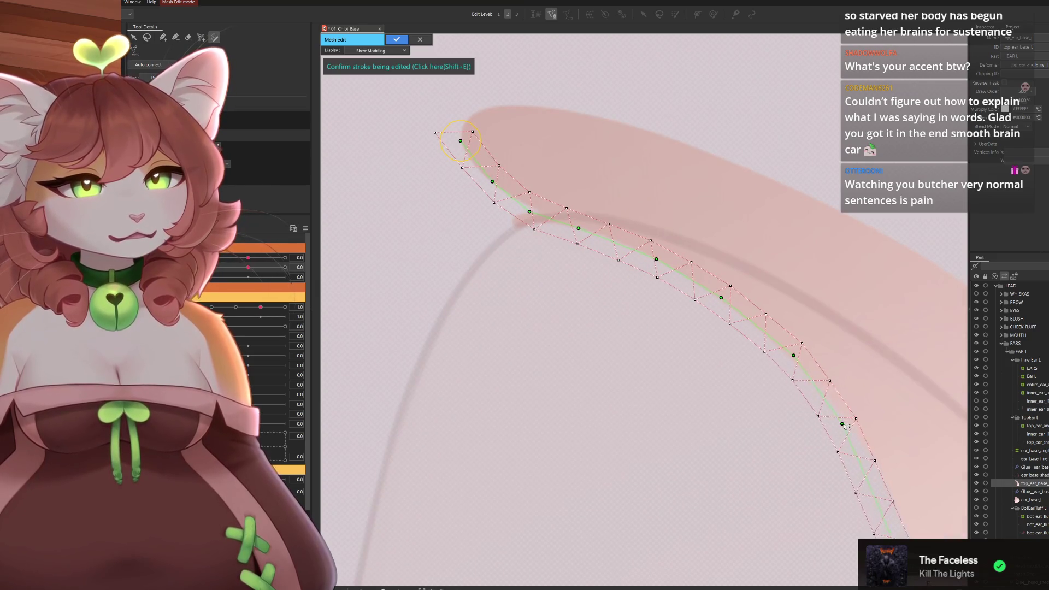
{"action": "left_click_drag", "start_coordinate": [893, 499], "coordinate": [825, 400]}
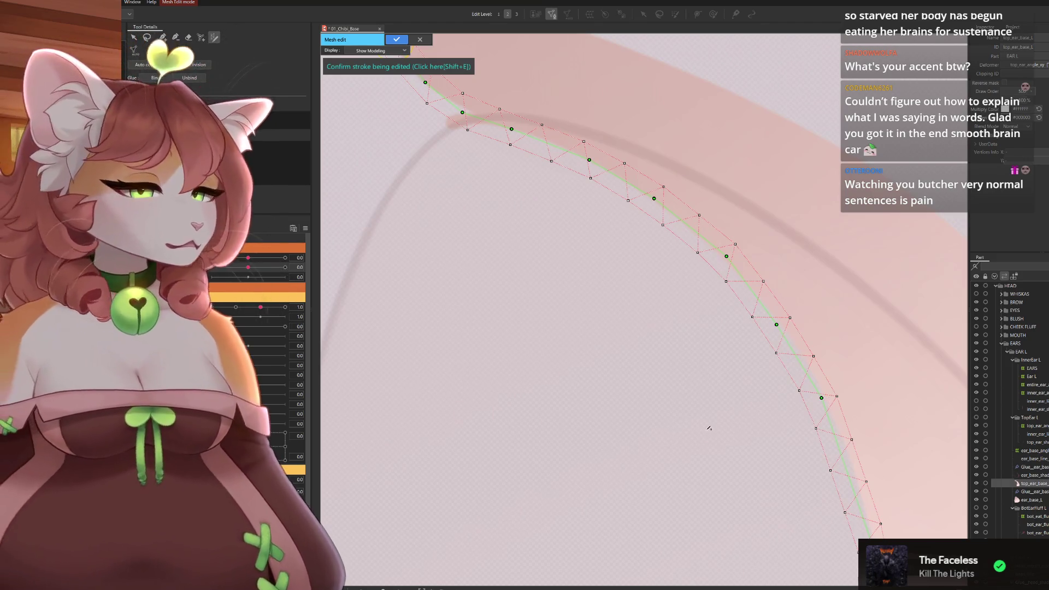
Add more control points along the ear stroke and nudge them onto the outline.
{"action": "left_click", "coordinate": [802, 356]}
{"action": "left_click_drag", "start_coordinate": [804, 432], "coordinate": [752, 351]}
{"action": "left_click", "coordinate": [799, 391]}
{"action": "left_click_drag", "start_coordinate": [794, 458], "coordinate": [736, 311]}
{"action": "left_click_drag", "start_coordinate": [773, 409], "coordinate": [780, 407]}
{"action": "left_click_drag", "start_coordinate": [765, 543], "coordinate": [765, 379]}
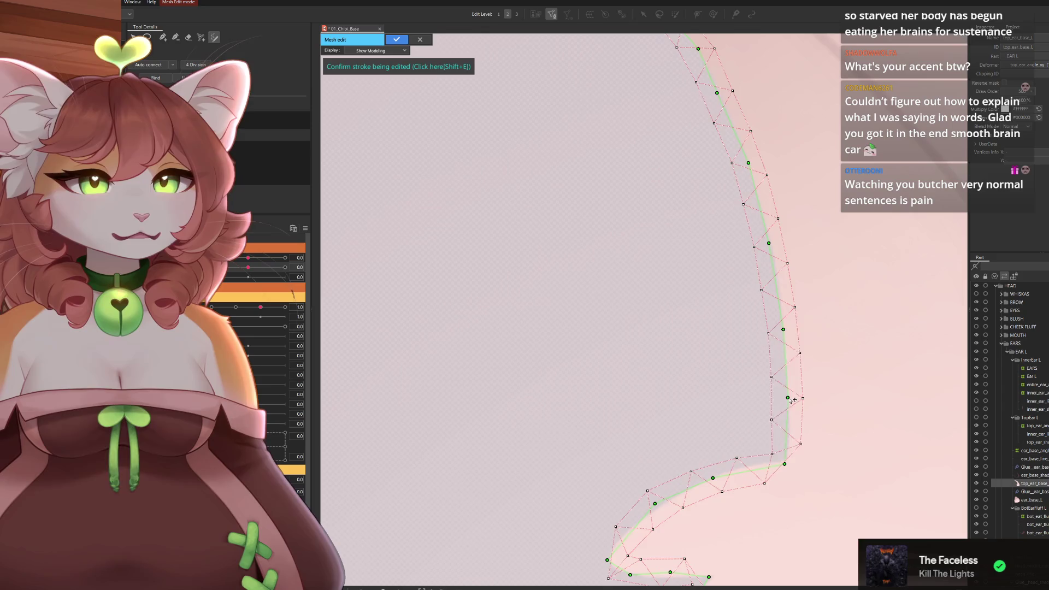
{"action": "left_click_drag", "start_coordinate": [740, 386], "coordinate": [744, 382]}
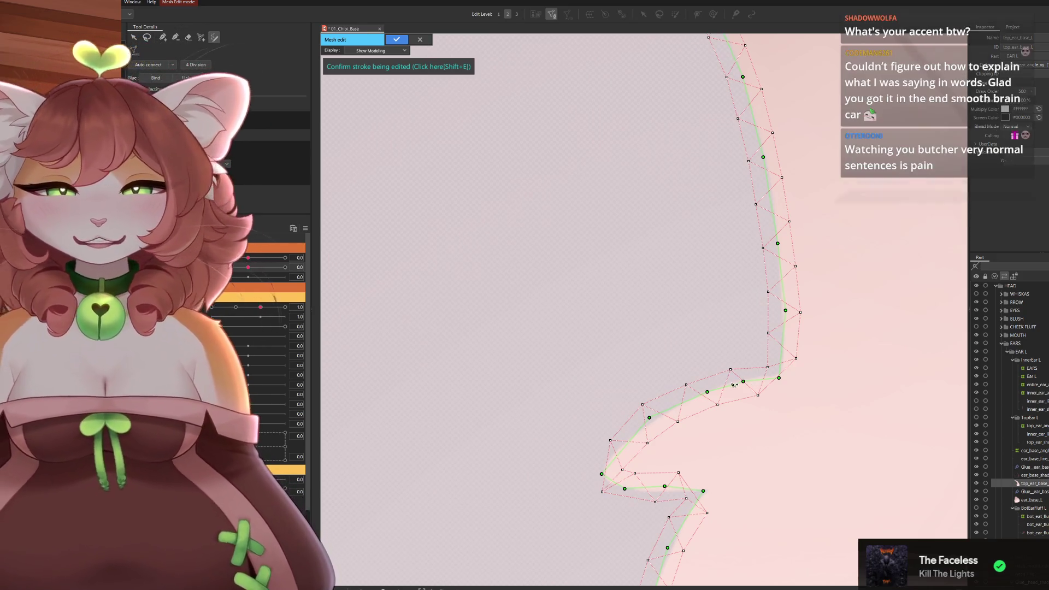
{"action": "left_click_drag", "start_coordinate": [768, 427], "coordinate": [775, 349]}
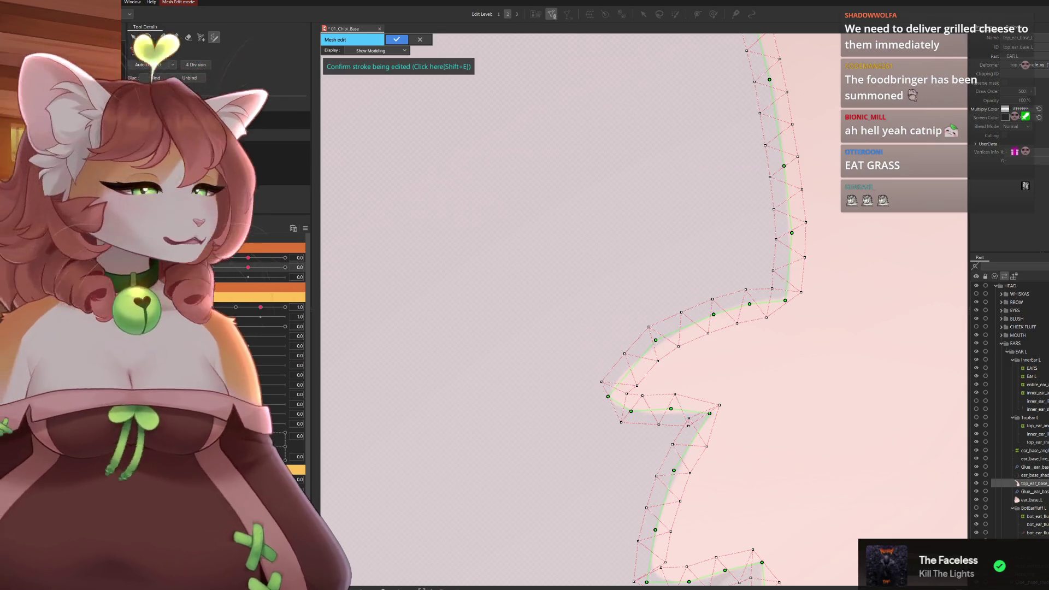
Shift the ear-tip stroke points onto the outline, undoing the last point move.
{"action": "scroll", "coordinate": [631, 365], "scroll_direction": "down", "scroll_amount": 3}
{"action": "scroll", "coordinate": [631, 365], "scroll_direction": "up", "scroll_amount": 2}
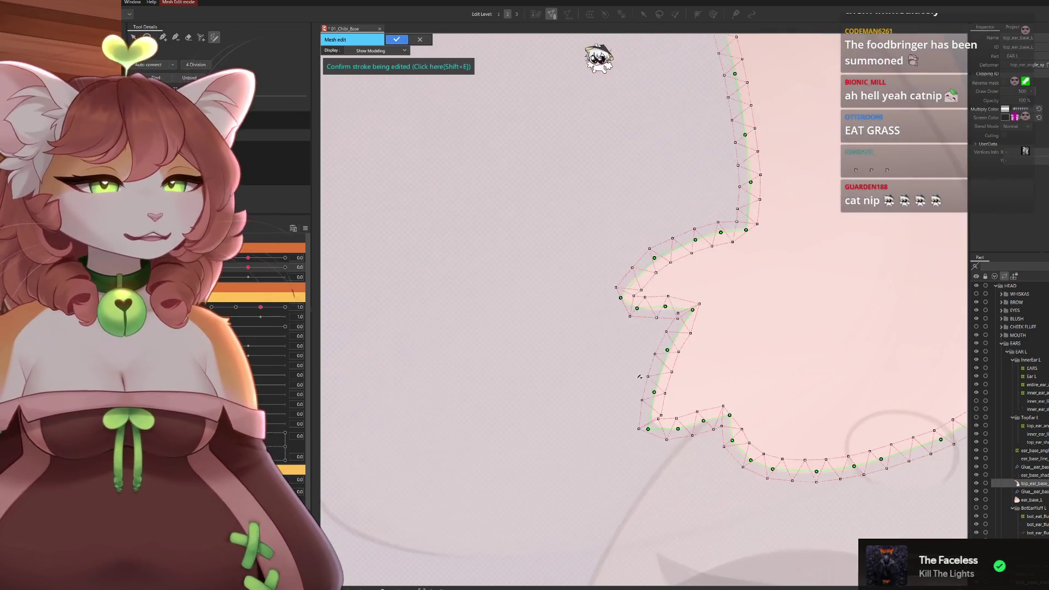
{"action": "scroll", "coordinate": [631, 365], "scroll_direction": "down", "scroll_amount": 1}
{"action": "scroll", "coordinate": [631, 366], "scroll_direction": "up", "scroll_amount": 4}
{"action": "left_click_drag", "start_coordinate": [546, 363], "coordinate": [554, 363]}
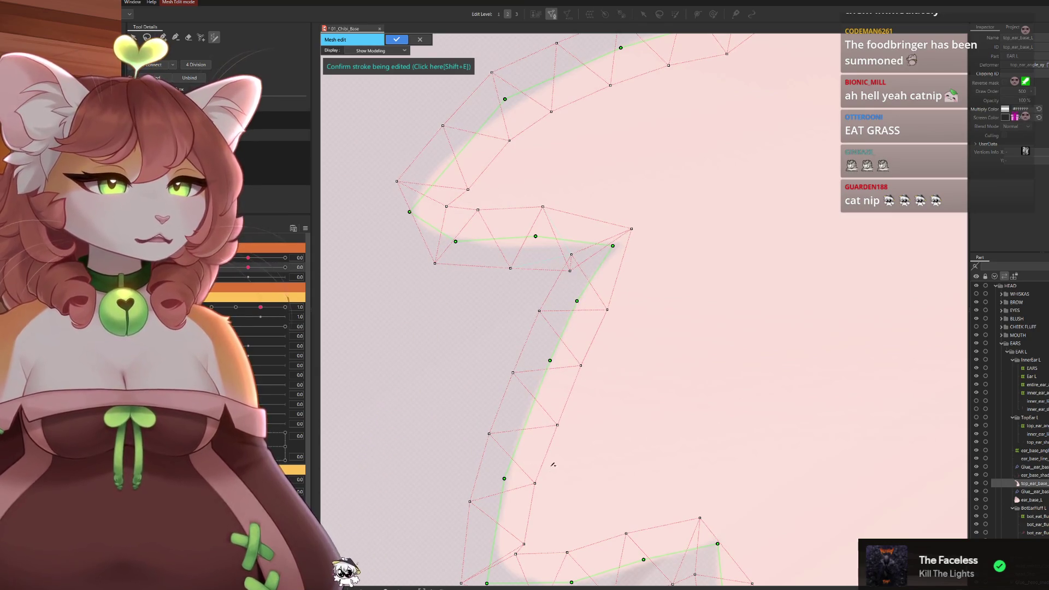
{"action": "scroll", "coordinate": [548, 475], "scroll_direction": "down", "scroll_amount": 3}
{"action": "scroll", "coordinate": [598, 325], "scroll_direction": "up", "scroll_amount": 3}
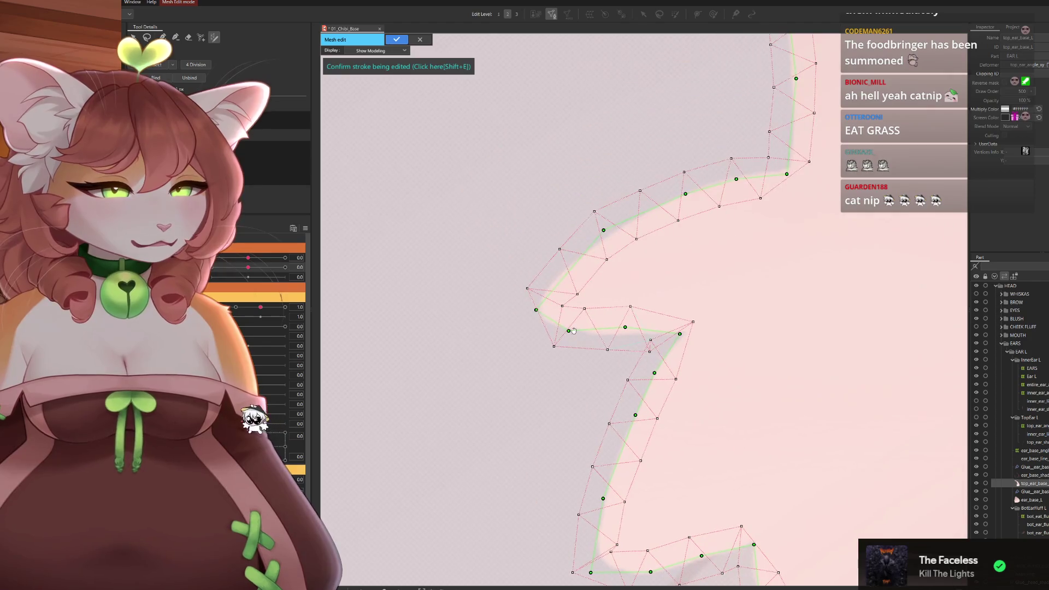
{"action": "mouse_move", "coordinate": [537, 311]}
{"action": "left_mouse_down"}
{"action": "mouse_move", "coordinate": [519, 304]}
{"action": "mouse_move", "coordinate": [528, 313]}
{"action": "left_mouse_up"}
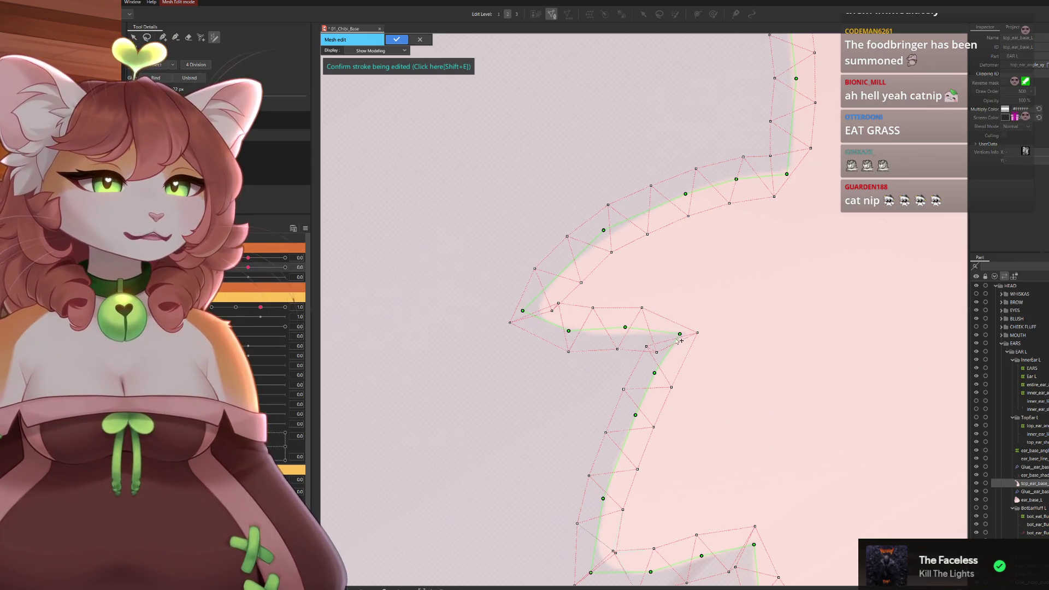
{"action": "left_click_drag", "start_coordinate": [682, 335], "coordinate": [693, 334]}
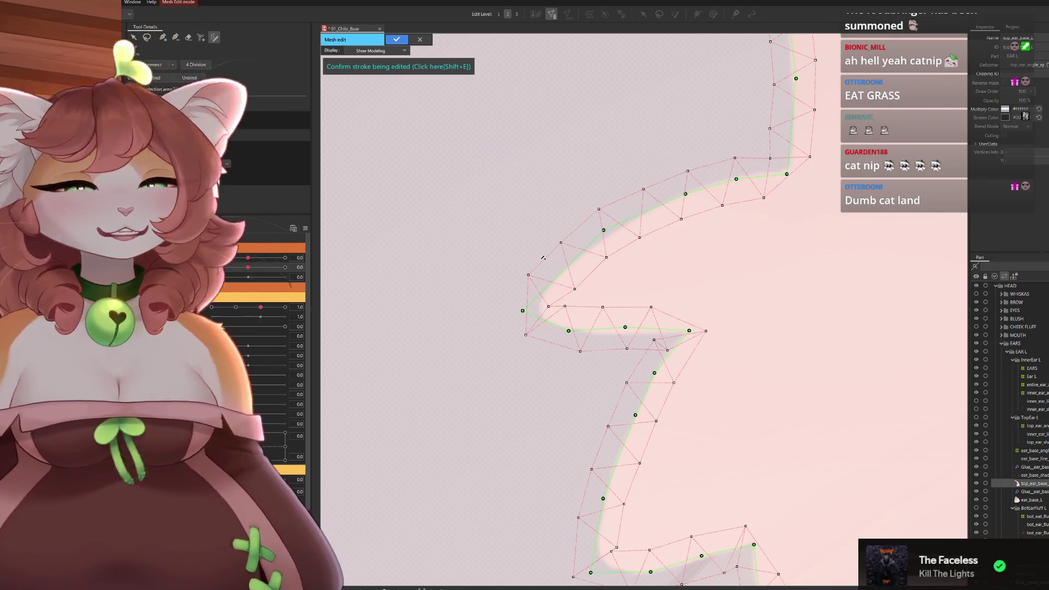
{"action": "scroll", "coordinate": [601, 273], "scroll_direction": "down", "scroll_amount": 5}
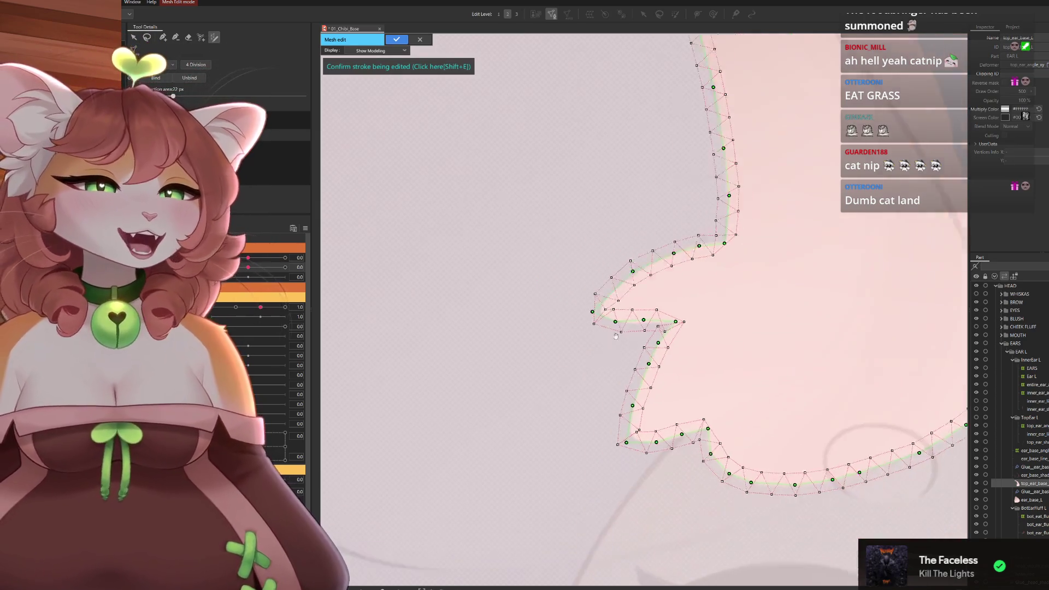
{"action": "scroll", "coordinate": [659, 225], "scroll_direction": "up", "scroll_amount": 3}
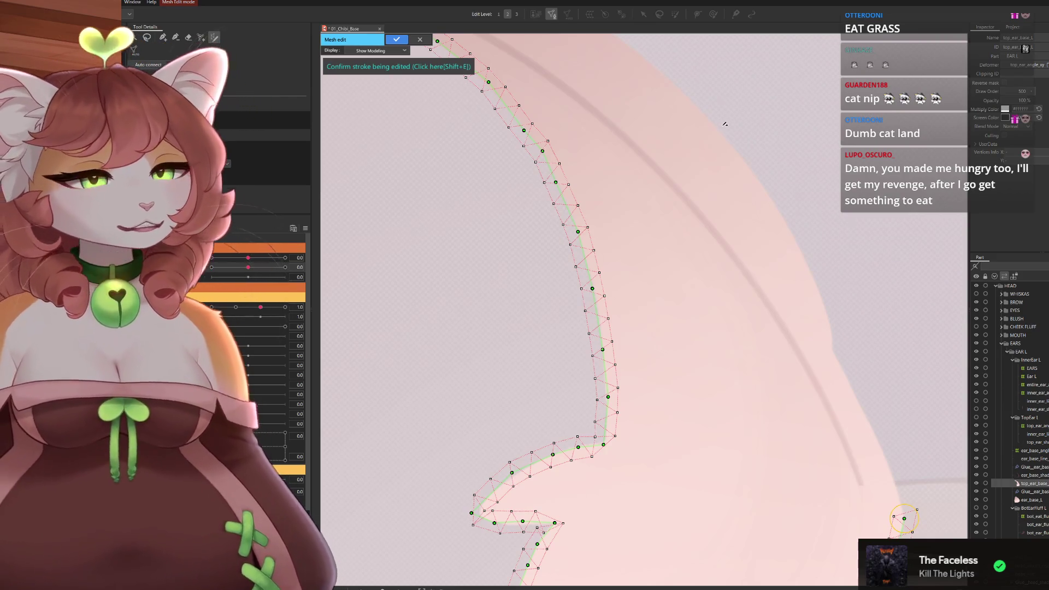
{"action": "scroll", "coordinate": [447, 155], "scroll_direction": "down", "scroll_amount": 3}
{"action": "scroll", "coordinate": [447, 155], "scroll_direction": "up", "scroll_amount": 2}
{"action": "scroll", "coordinate": [447, 154], "scroll_direction": "up", "scroll_amount": 1}
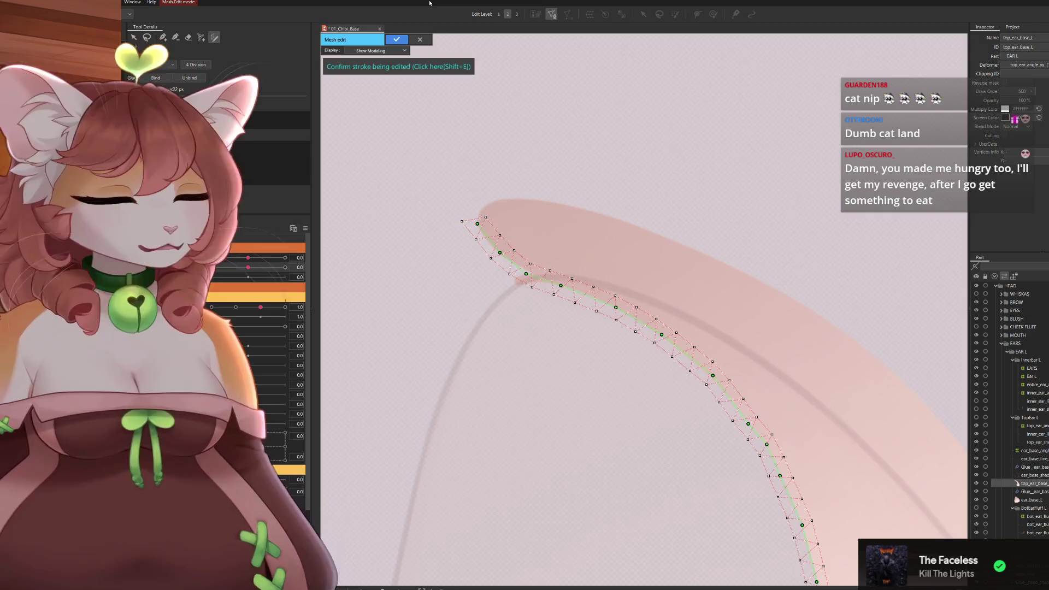
{"action": "left_click_drag", "start_coordinate": [530, 274], "coordinate": [523, 281]}
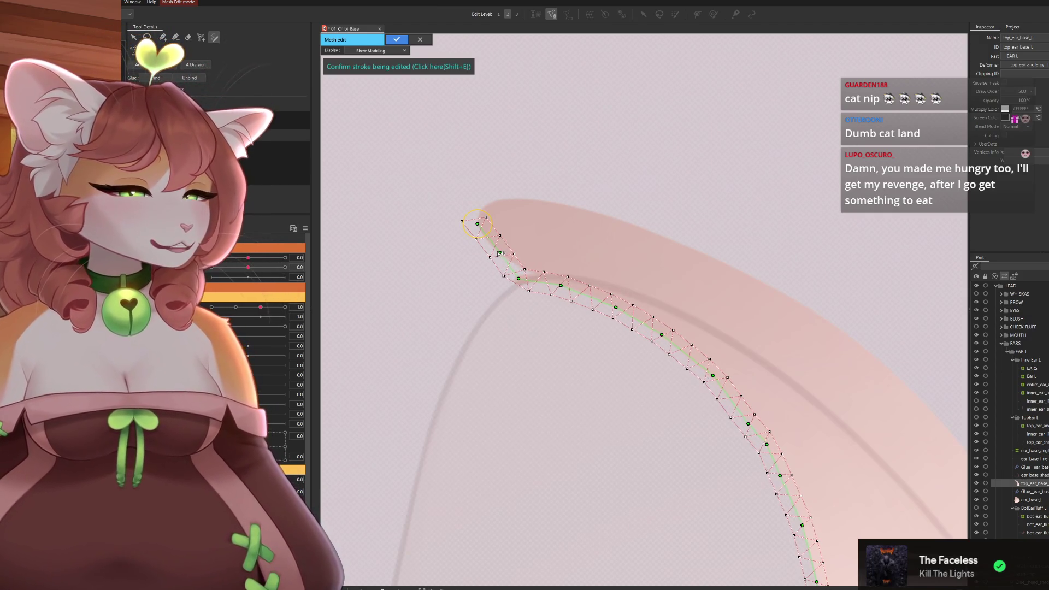
{"action": "key", "text": "ctrl+z"}
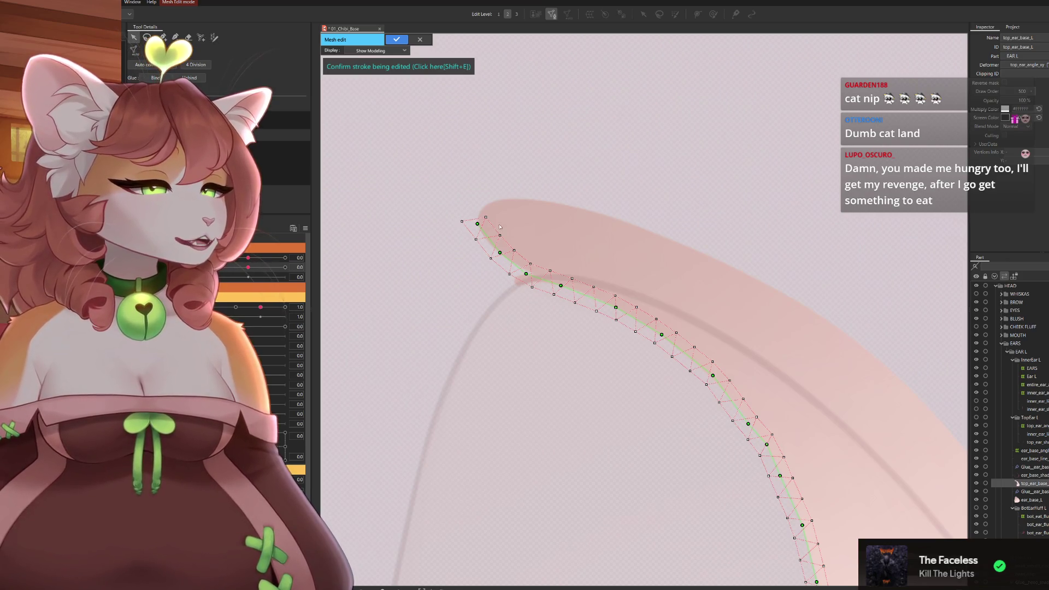
Confirm the stroke mesh with Shift+E and merge a doubled vertex into its neighbour.
{"action": "key", "text": "shift+e"}
{"action": "scroll", "coordinate": [671, 194], "scroll_direction": "down", "scroll_amount": 10}
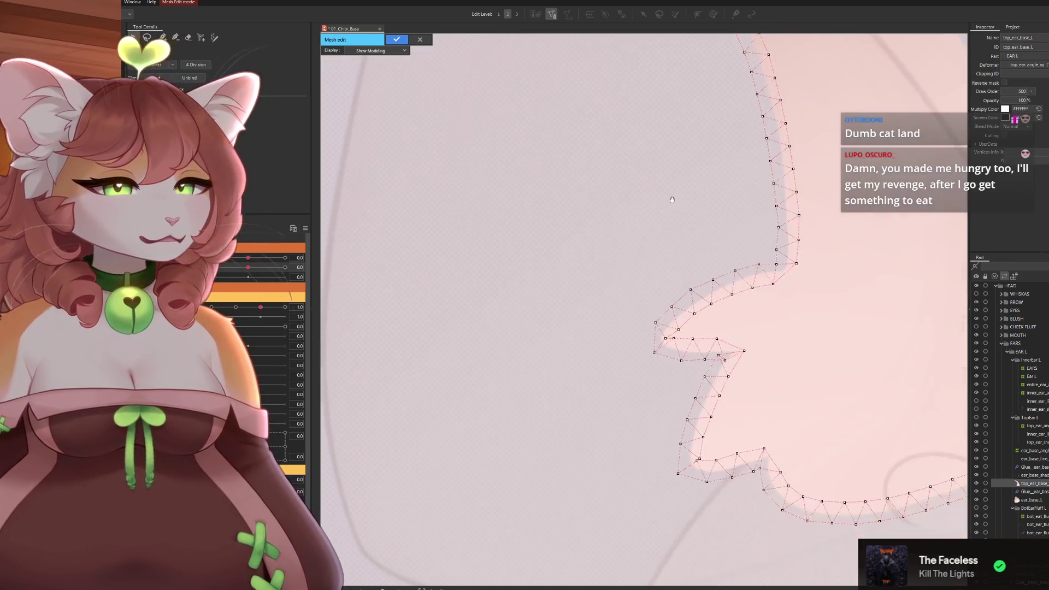
{"action": "scroll", "coordinate": [643, 327], "scroll_direction": "up", "scroll_amount": 3}
{"action": "left_click_drag", "start_coordinate": [663, 252], "coordinate": [677, 250]}
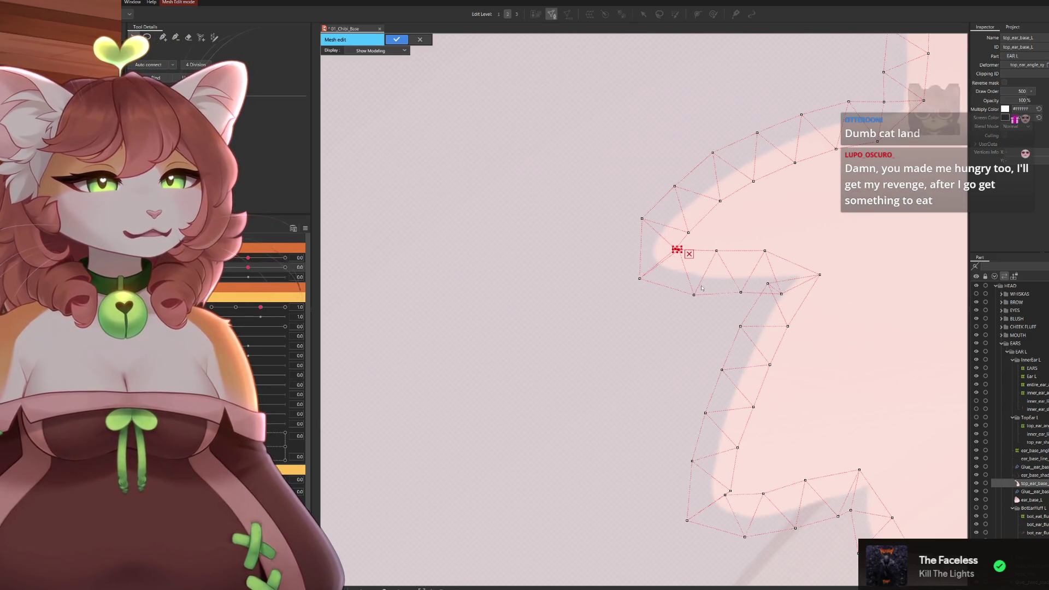
Check the vertex pairs at the ear bottom and notch, then move notch and outer-edge vertices onto the edge.
{"action": "left_click_drag", "start_coordinate": [762, 459], "coordinate": [698, 375]}
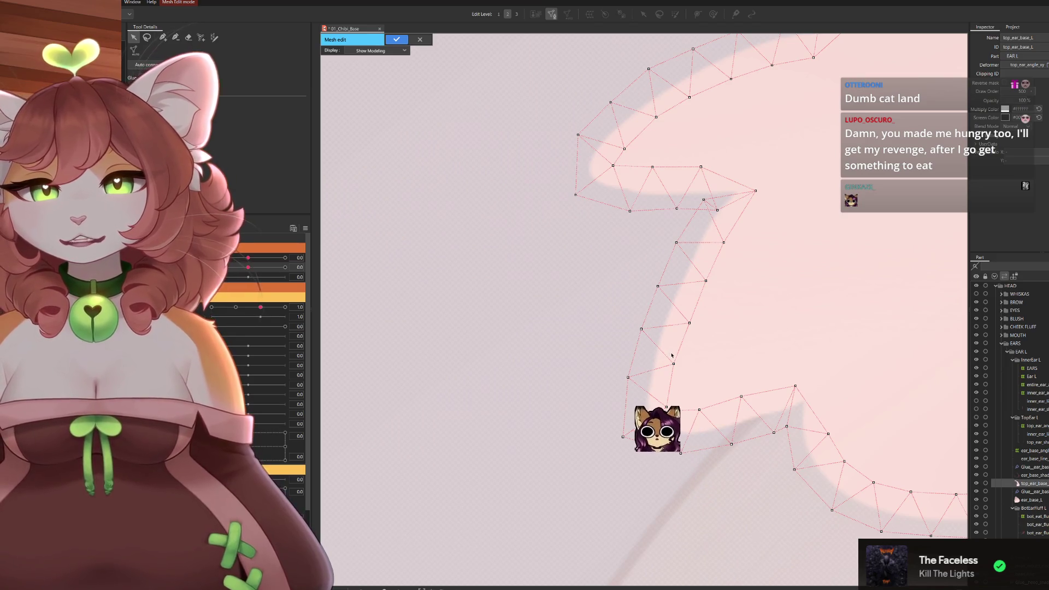
{"action": "mouse_move", "coordinate": [651, 398]}
{"action": "left_mouse_down"}
{"action": "mouse_move", "coordinate": [681, 433]}
{"action": "mouse_move", "coordinate": [677, 415]}
{"action": "left_mouse_up"}
{"action": "left_click", "coordinate": [689, 446]}
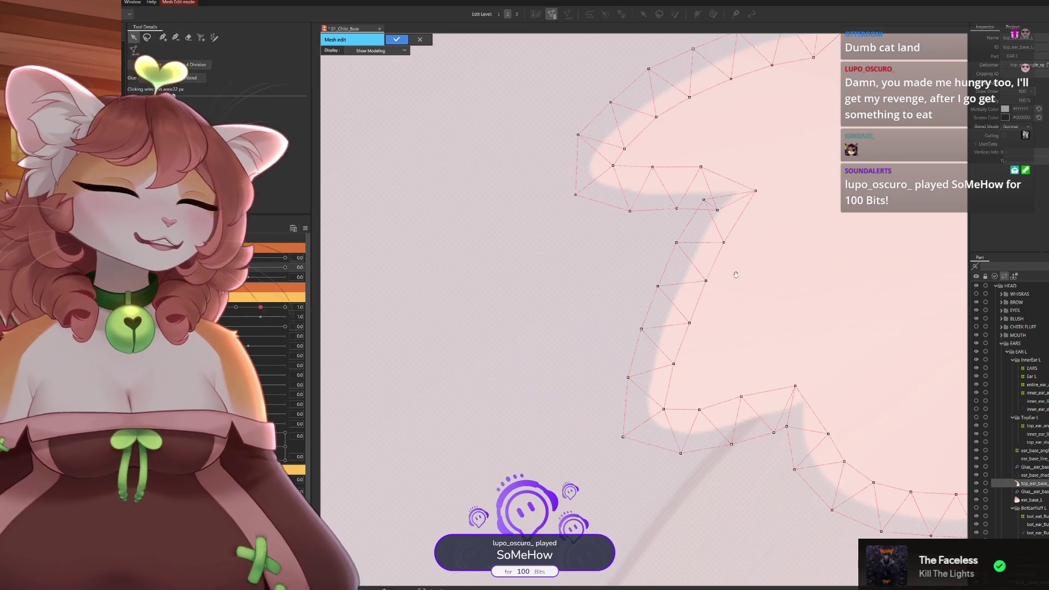
{"action": "left_click_drag", "start_coordinate": [737, 275], "coordinate": [731, 324]}
{"action": "left_click_drag", "start_coordinate": [692, 238], "coordinate": [720, 275]}
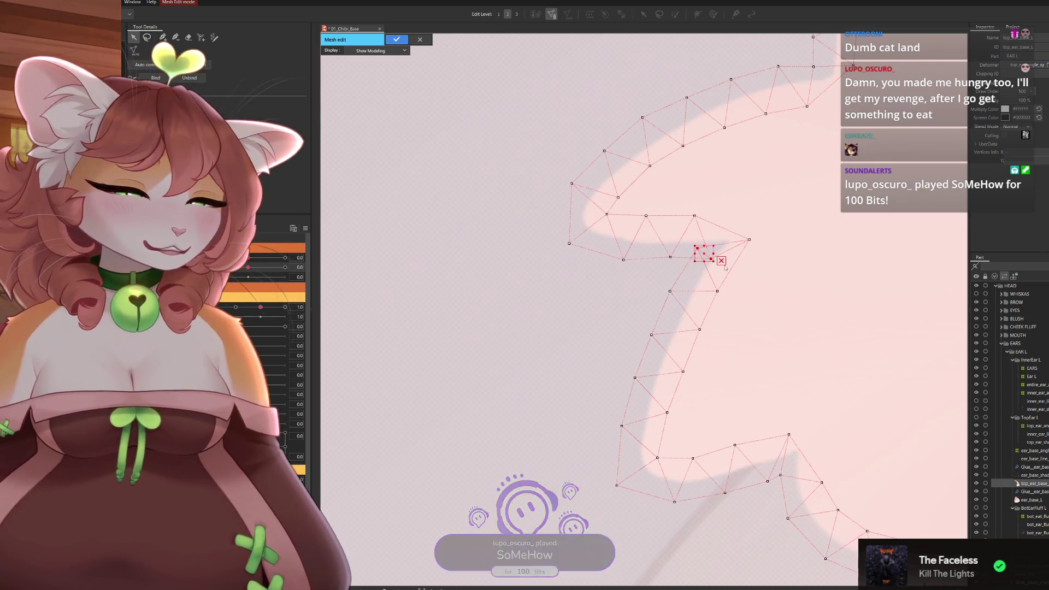
{"action": "left_click", "coordinate": [724, 246]}
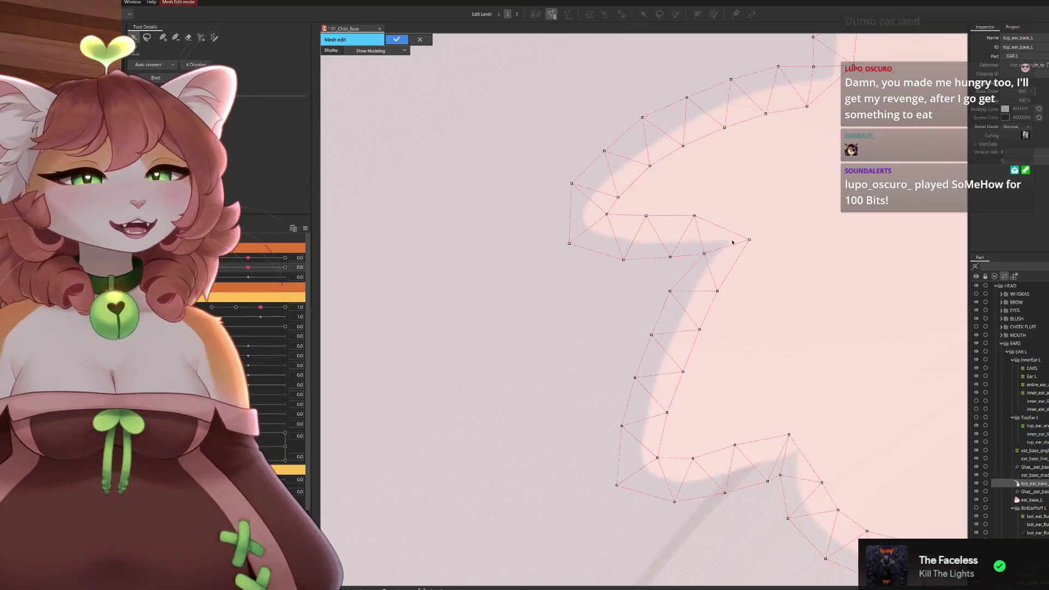
{"action": "left_click_drag", "start_coordinate": [749, 233], "coordinate": [759, 229]}
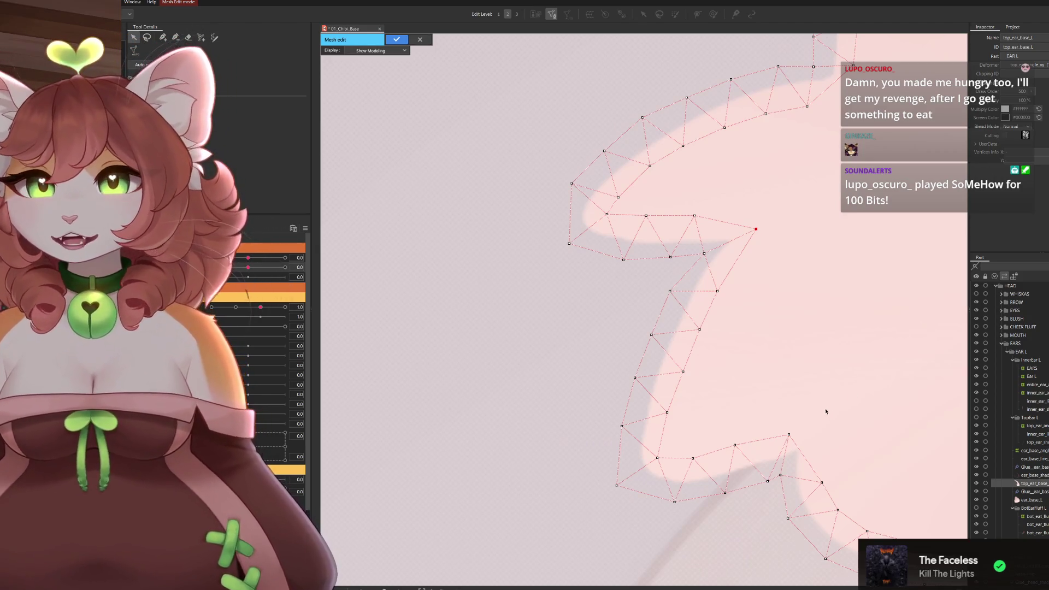
{"action": "mouse_move", "coordinate": [569, 244]}
{"action": "left_mouse_down"}
{"action": "mouse_move", "coordinate": [617, 214]}
{"action": "mouse_move", "coordinate": [618, 192]}
{"action": "left_mouse_up"}
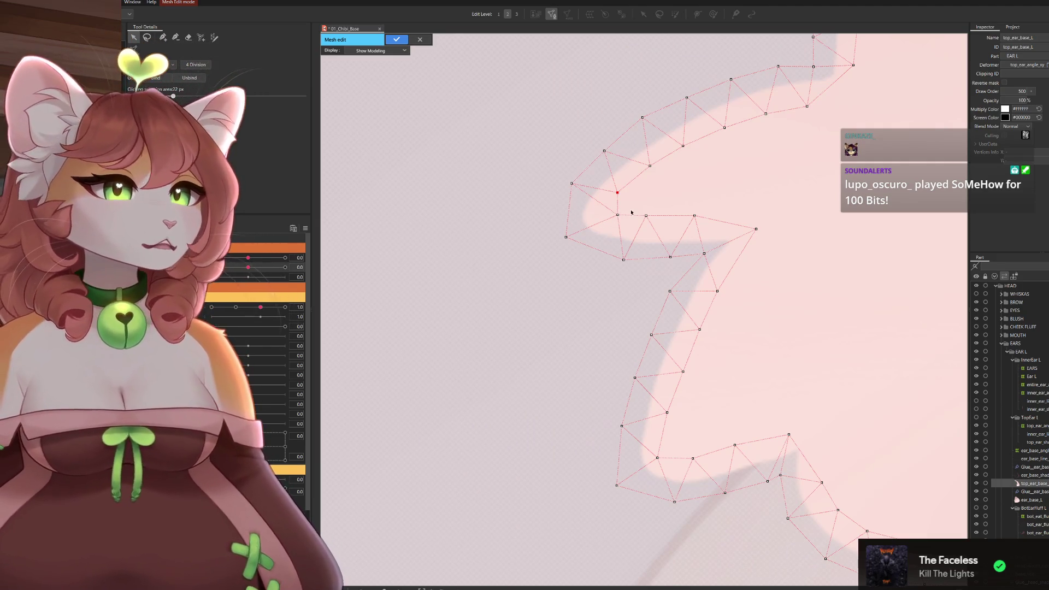
{"action": "mouse_move", "coordinate": [649, 218]}
{"action": "left_mouse_down"}
{"action": "mouse_move", "coordinate": [696, 224]}
{"action": "mouse_move", "coordinate": [709, 253]}
{"action": "mouse_move", "coordinate": [677, 261]}
{"action": "mouse_move", "coordinate": [678, 294]}
{"action": "left_mouse_up"}
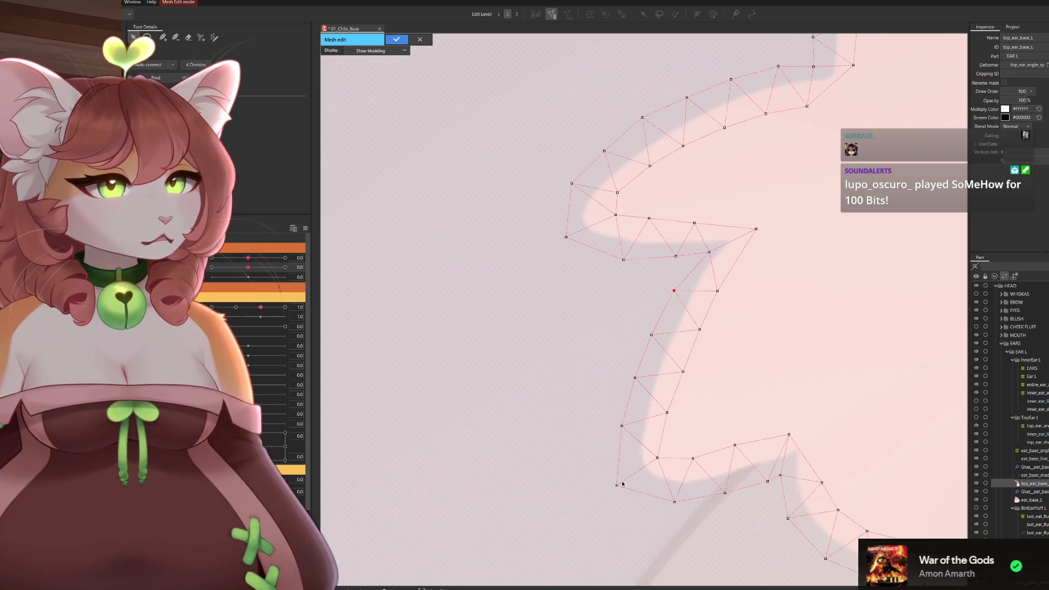
Reposition the vertices along the ear's lower edge to follow the outline.
{"action": "left_click_drag", "start_coordinate": [617, 487], "coordinate": [662, 503]}
{"action": "left_click_drag", "start_coordinate": [694, 460], "coordinate": [664, 455]}
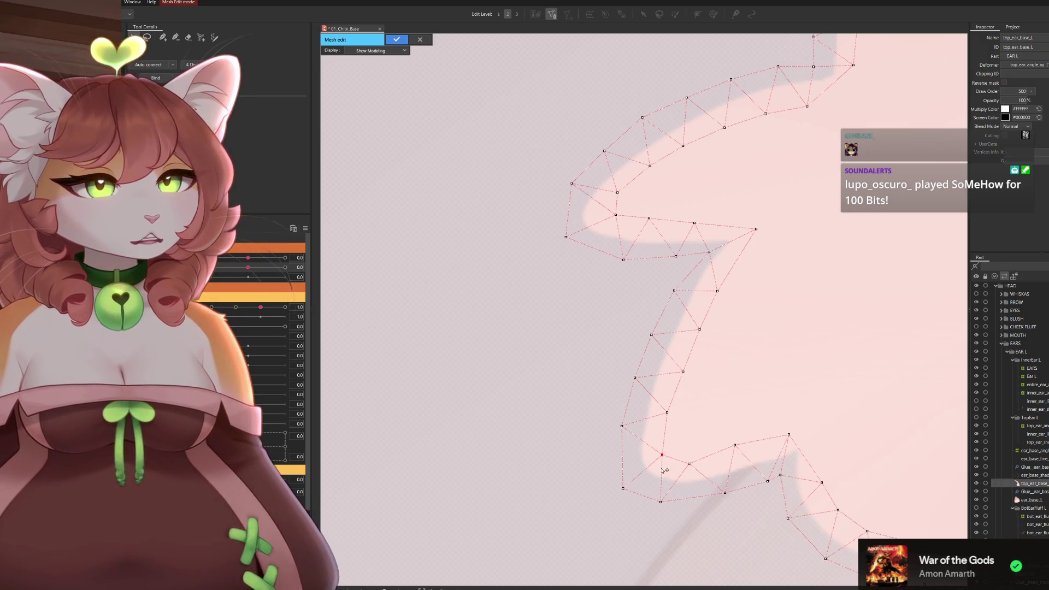
{"action": "left_click", "coordinate": [663, 503]}
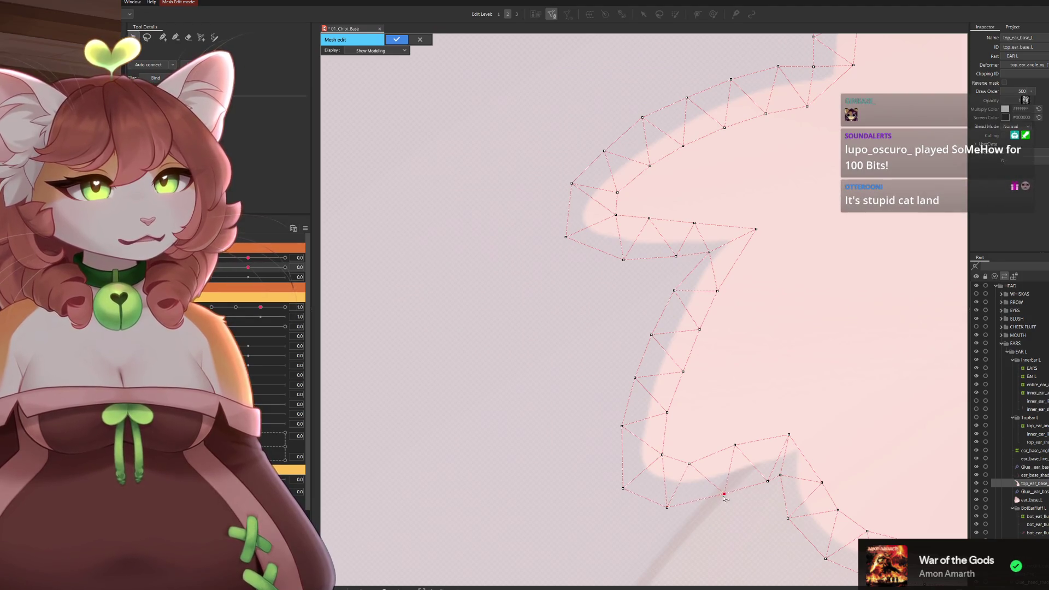
{"action": "left_click_drag", "start_coordinate": [719, 479], "coordinate": [685, 455]}
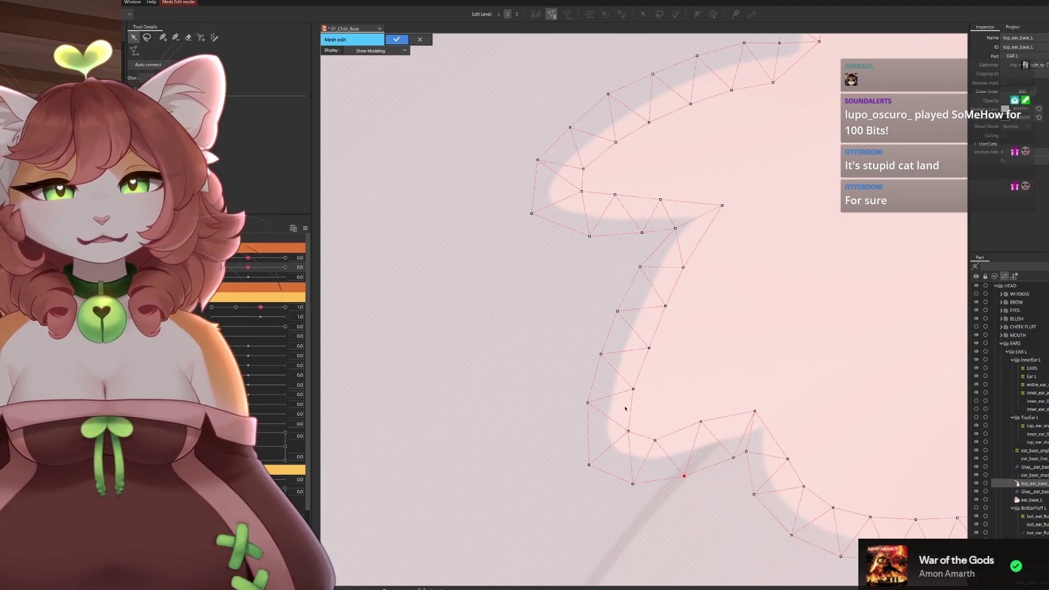
{"action": "left_click_drag", "start_coordinate": [702, 422], "coordinate": [730, 406]}
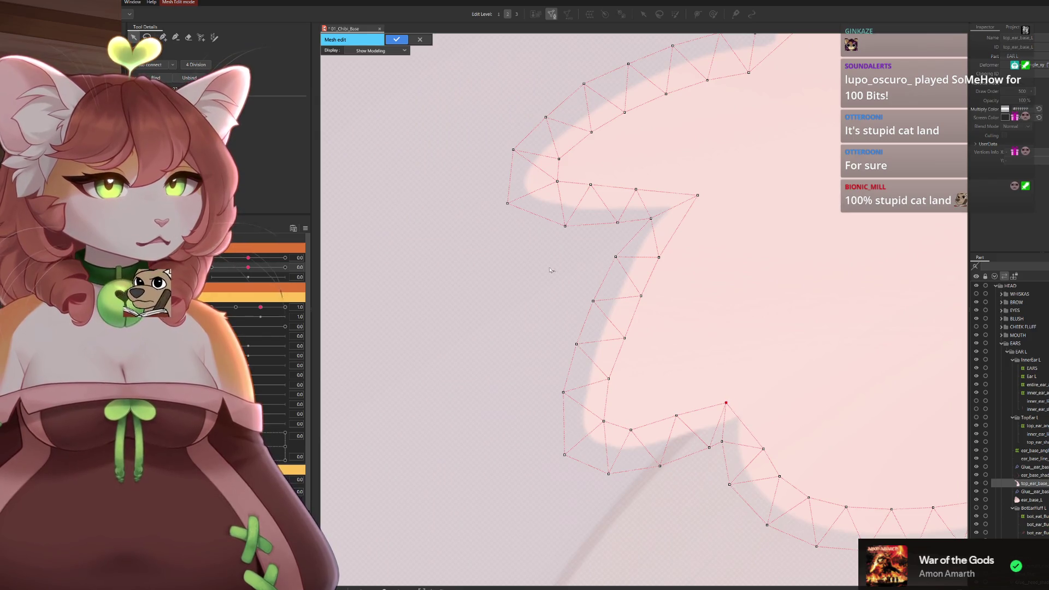
Add a new vertex on the ear's lower edge and move it up onto the edge.
{"action": "left_click", "coordinate": [162, 38]}
{"action": "left_click", "coordinate": [744, 426]}
{"action": "left_click_drag", "start_coordinate": [745, 427], "coordinate": [746, 402]}
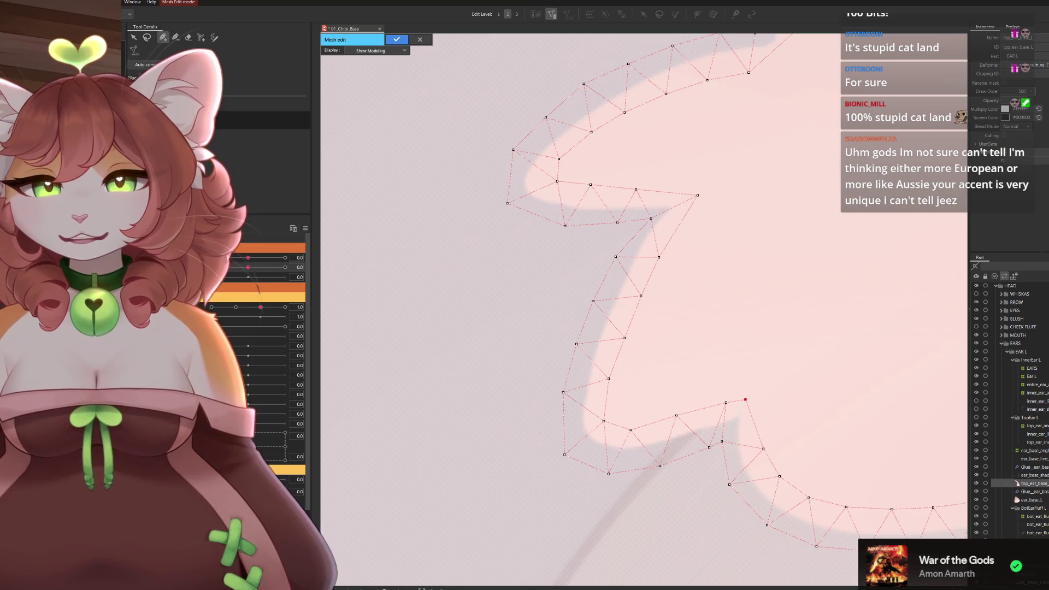
{"action": "key", "text": "v"}
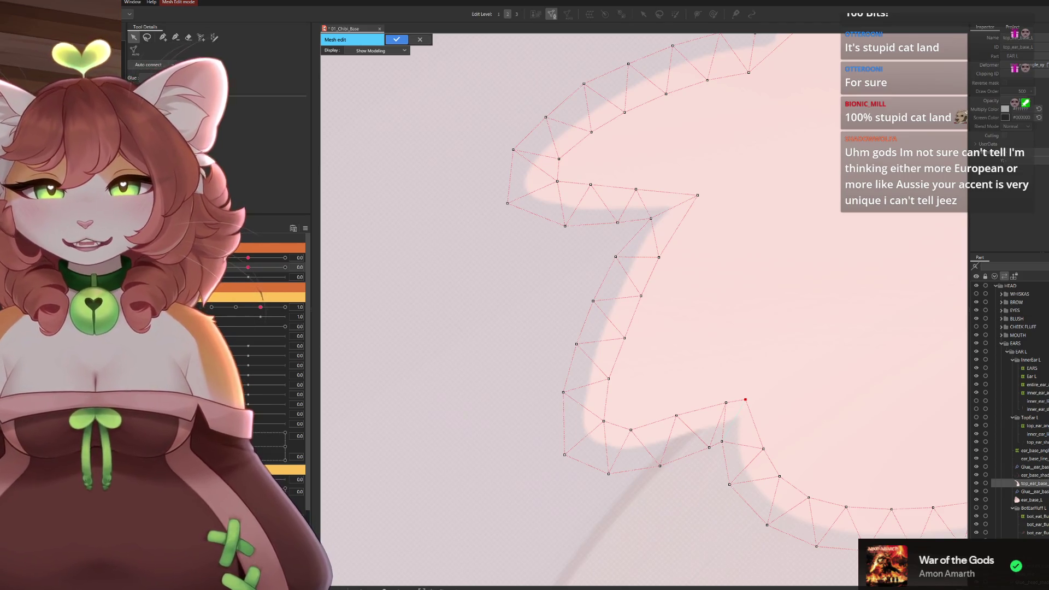
Nudge the lower-curve vertices onto the art edge.
{"action": "left_click", "coordinate": [724, 442]}
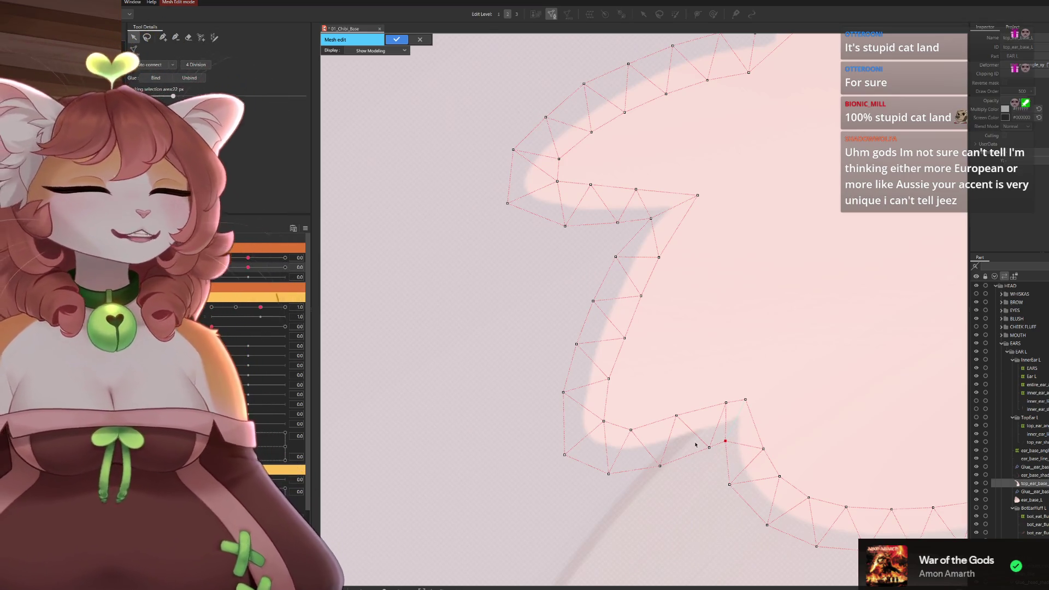
{"action": "mouse_move", "coordinate": [713, 445]}
{"action": "left_mouse_down"}
{"action": "mouse_move", "coordinate": [698, 459]}
{"action": "mouse_move", "coordinate": [725, 444]}
{"action": "left_mouse_up"}
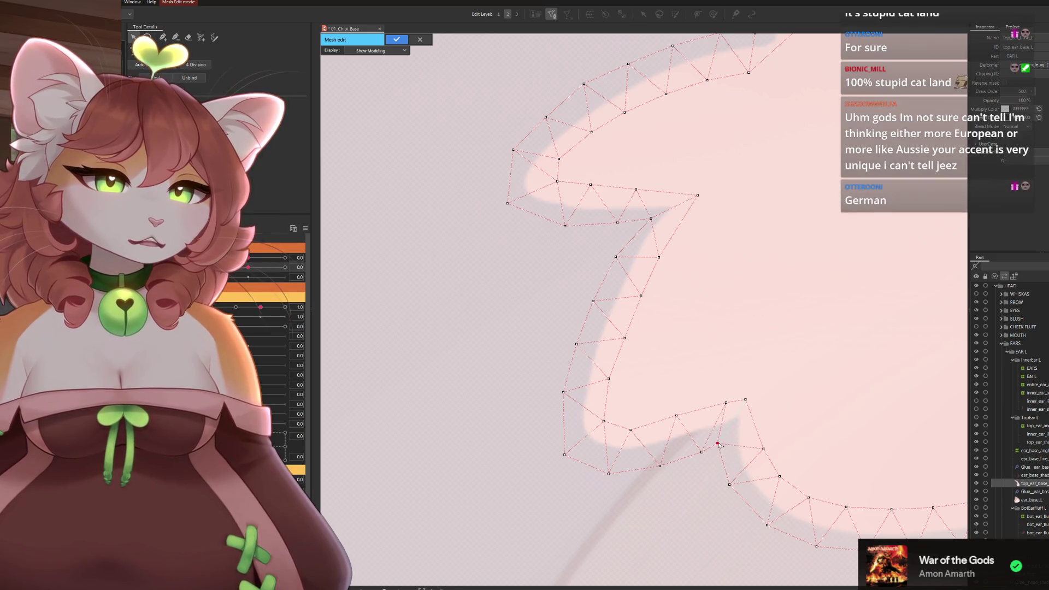
{"action": "left_click_drag", "start_coordinate": [746, 399], "coordinate": [748, 399]}
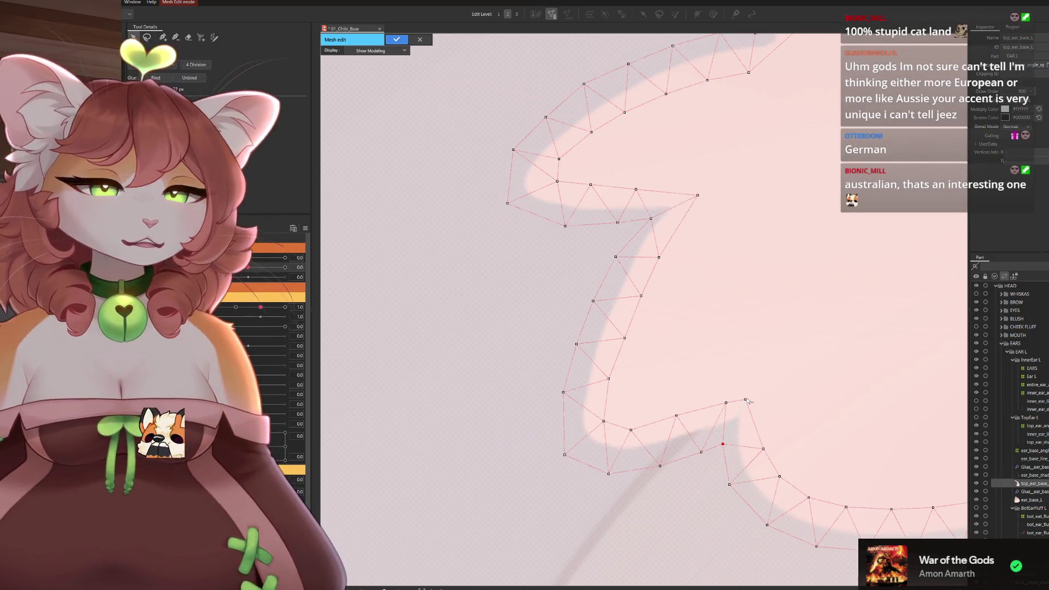
{"action": "left_click_drag", "start_coordinate": [766, 451], "coordinate": [759, 442]}
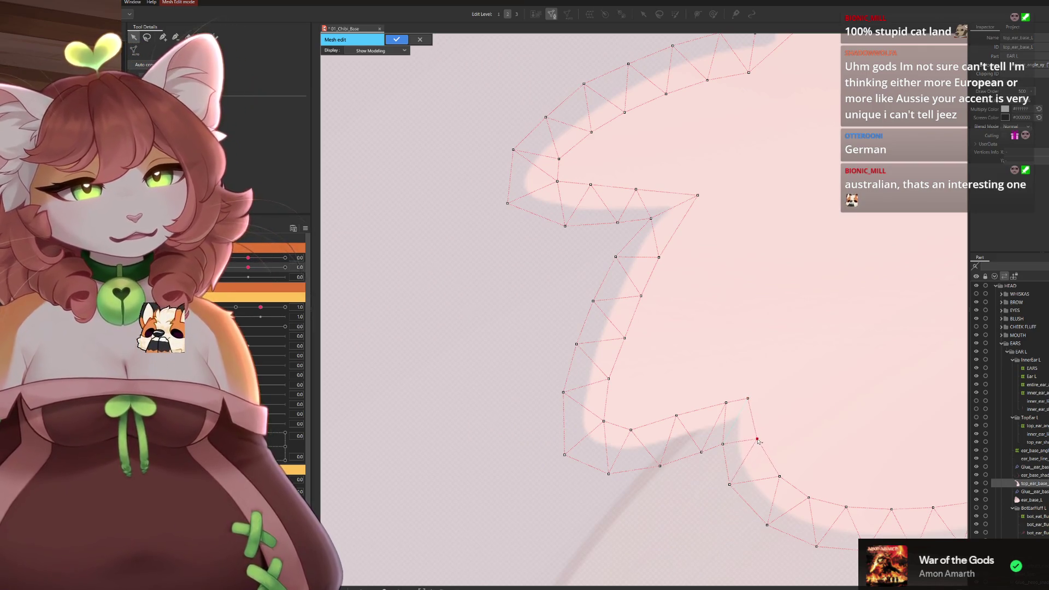
{"action": "left_click_drag", "start_coordinate": [729, 485], "coordinate": [774, 474]}
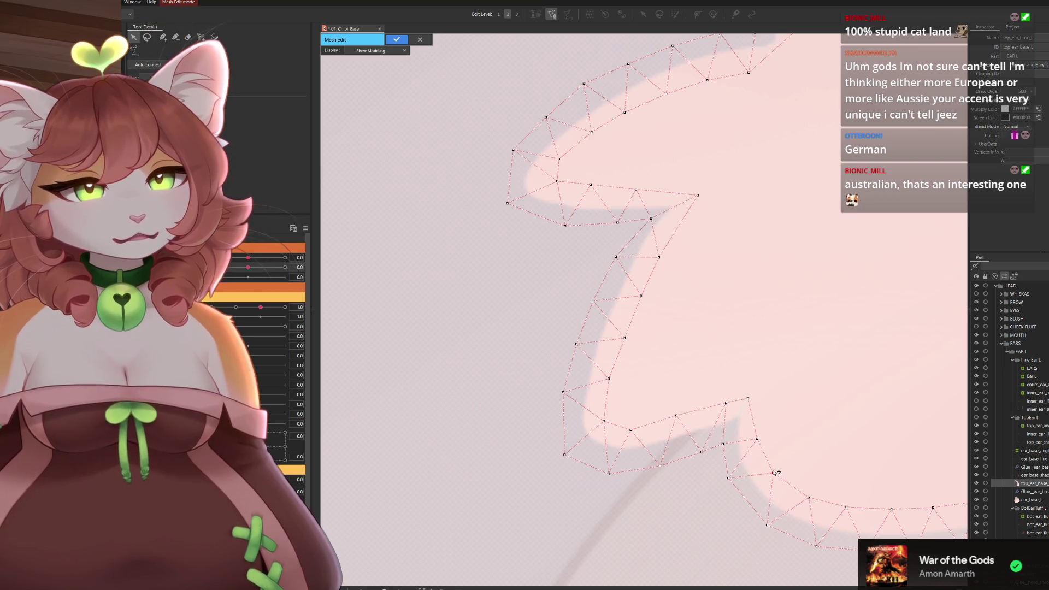
{"action": "left_click_drag", "start_coordinate": [768, 525], "coordinate": [756, 516]}
{"action": "left_click_drag", "start_coordinate": [818, 547], "coordinate": [804, 542]}
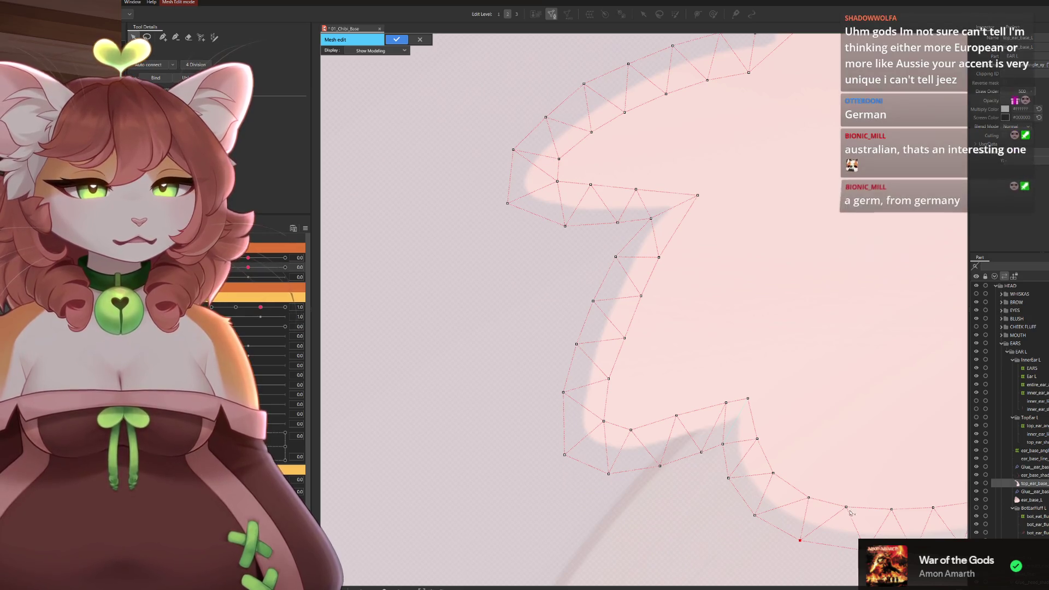
Fit the corner vertex and the vertex just below it to the outline.
{"action": "mouse_move", "coordinate": [856, 554]}
{"action": "left_mouse_down"}
{"action": "mouse_move", "coordinate": [772, 489]}
{"action": "mouse_move", "coordinate": [812, 490]}
{"action": "mouse_move", "coordinate": [749, 511]}
{"action": "left_mouse_up"}
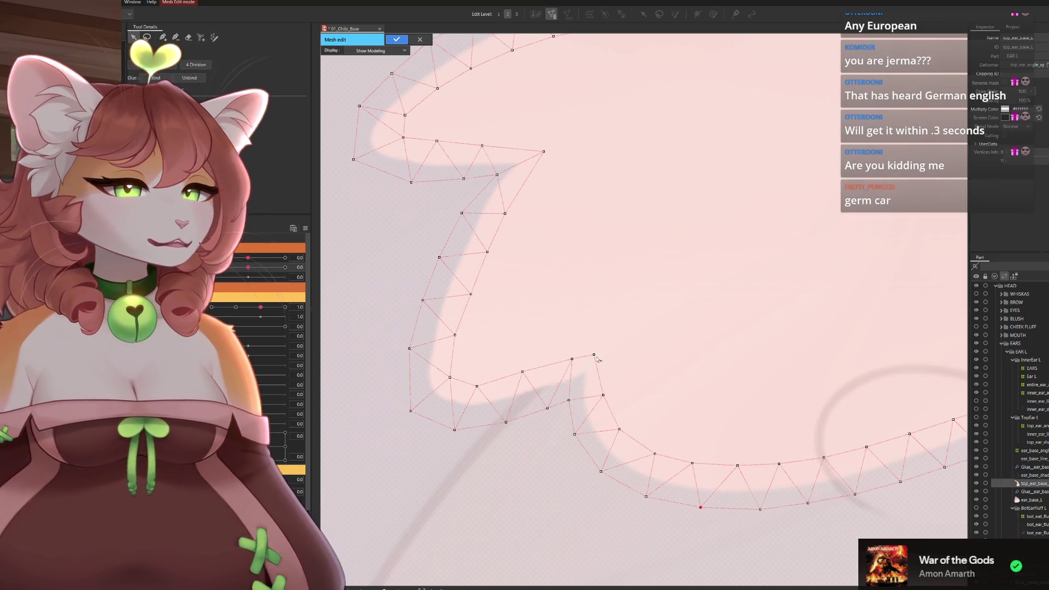
{"action": "left_click_drag", "start_coordinate": [600, 358], "coordinate": [610, 355]}
{"action": "left_click_drag", "start_coordinate": [605, 402], "coordinate": [605, 394]}
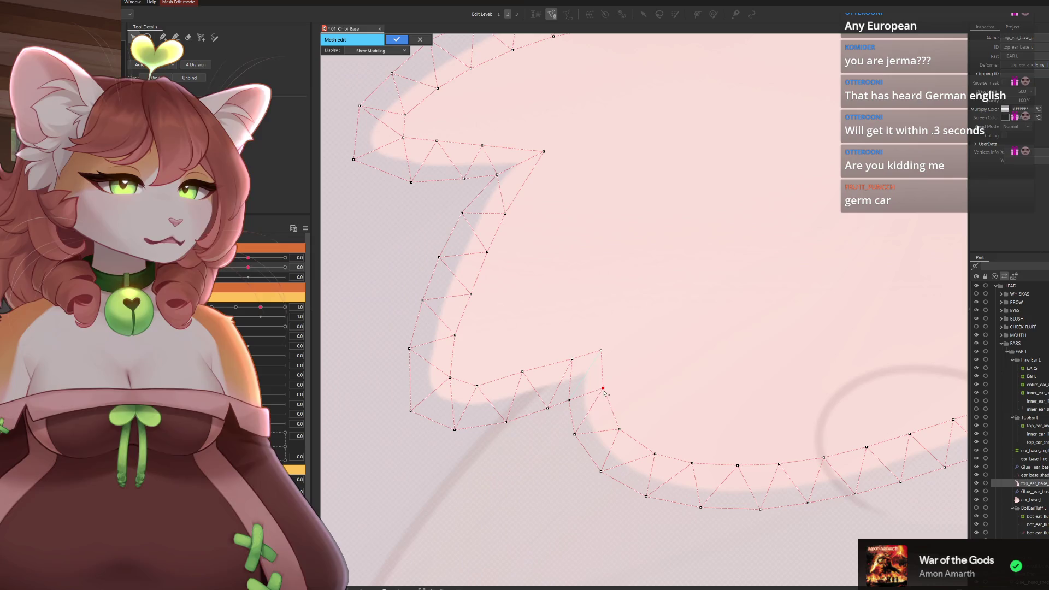
{"action": "left_click_drag", "start_coordinate": [602, 353], "coordinate": [599, 361]}
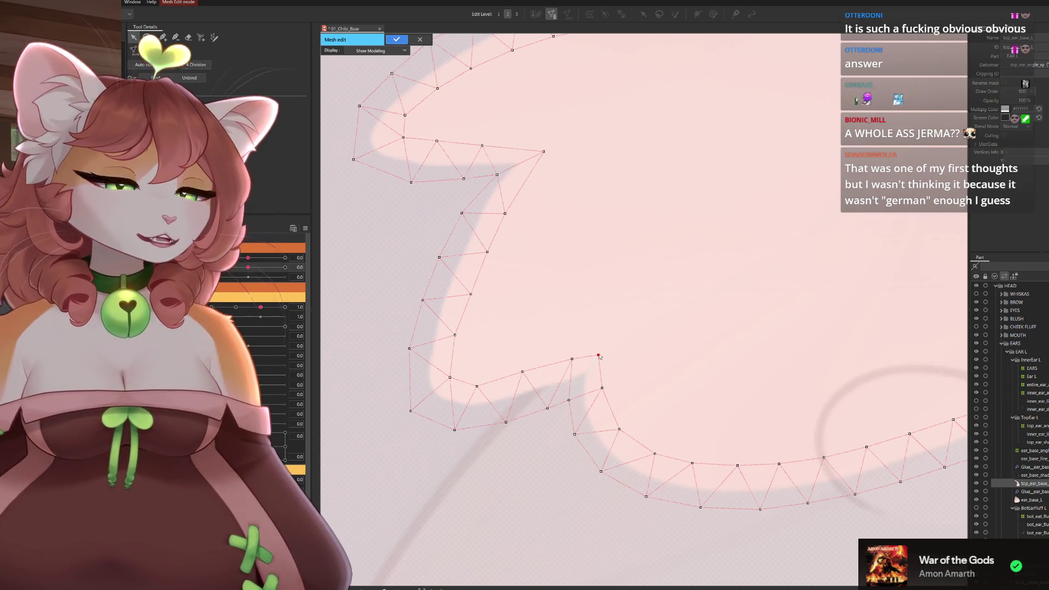
Place a new vertex below the outline's corner vertex and link it to a neighbouring vertex.
{"action": "scroll", "coordinate": [600, 357], "scroll_direction": "down", "scroll_amount": 3}
{"action": "scroll", "coordinate": [601, 361], "scroll_direction": "up", "scroll_amount": 1}
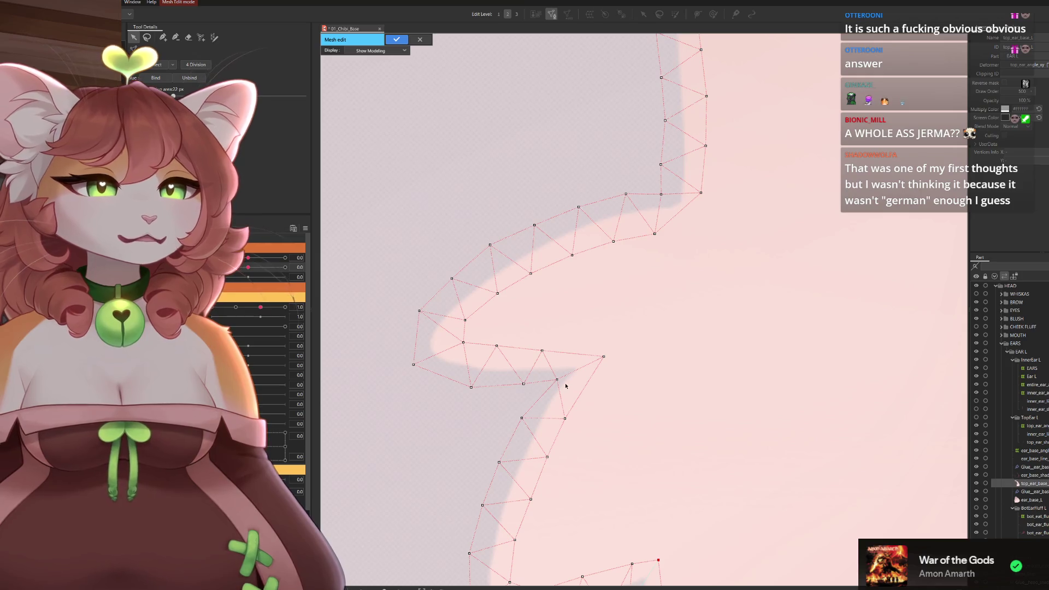
{"action": "left_click_drag", "start_coordinate": [615, 268], "coordinate": [601, 367]}
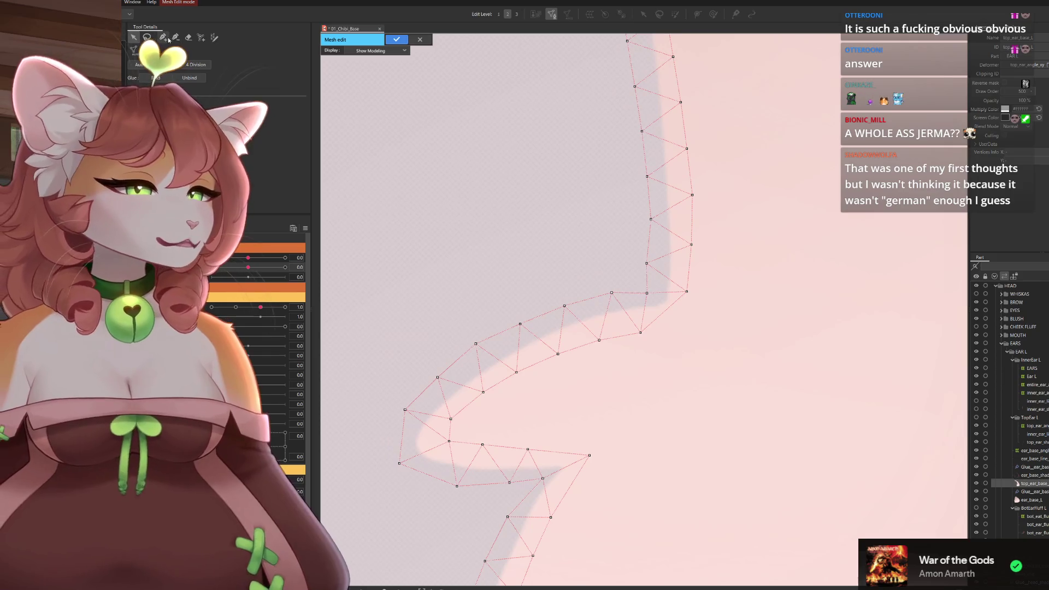
{"action": "left_click", "coordinate": [166, 38]}
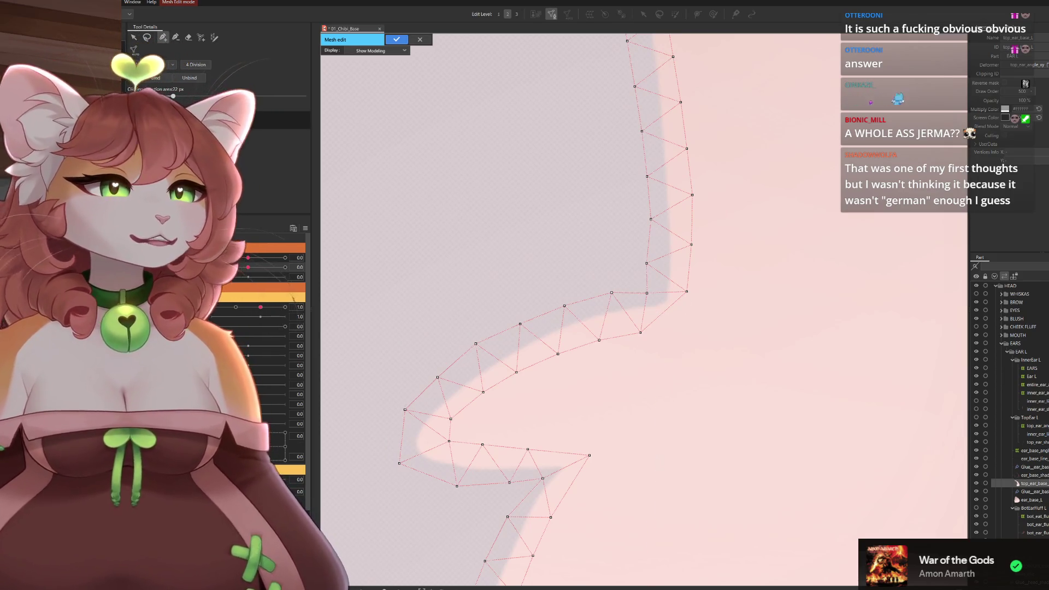
{"action": "left_click", "coordinate": [134, 37]}
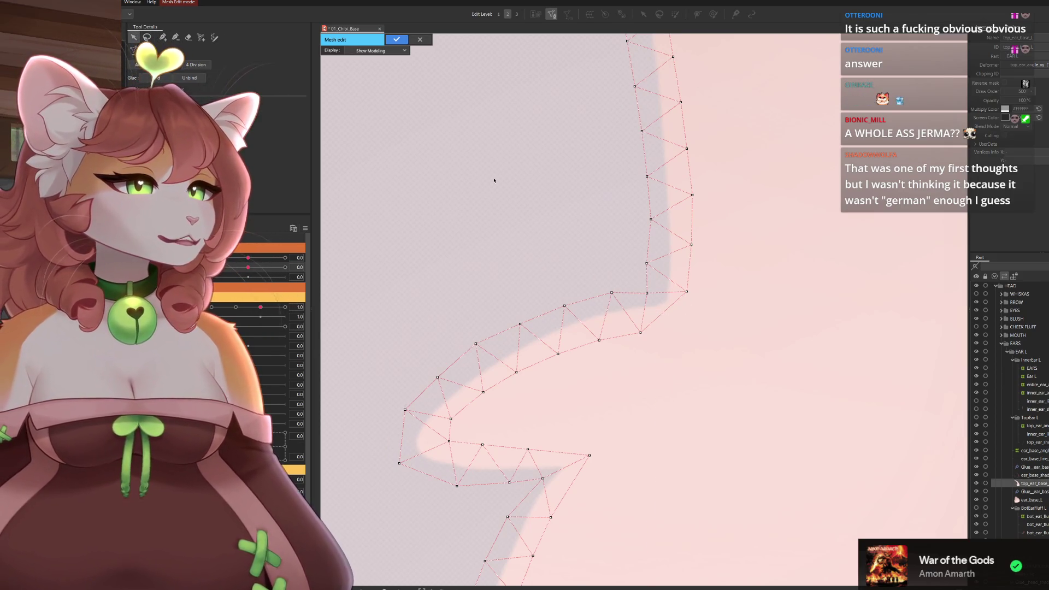
{"action": "left_click", "coordinate": [689, 291]}
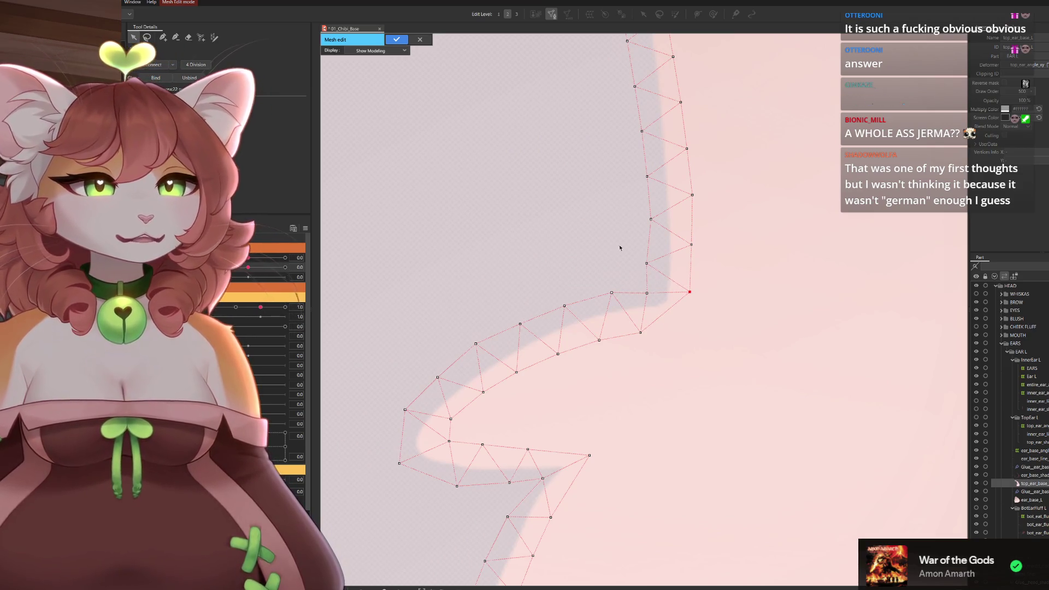
{"action": "key", "text": "p"}
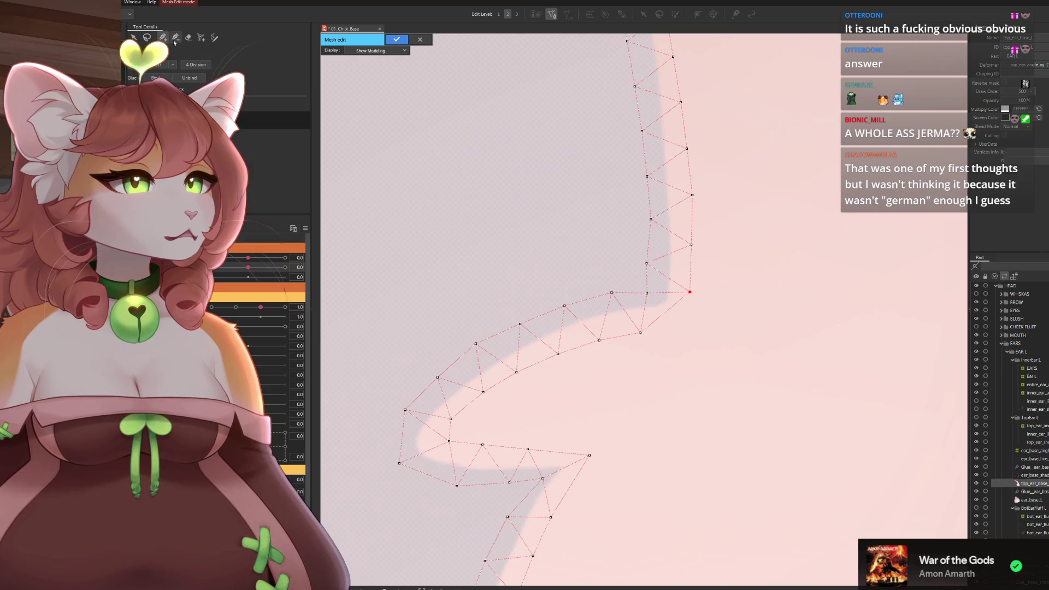
{"action": "left_click", "coordinate": [677, 330]}
{"action": "left_click", "coordinate": [647, 294]}
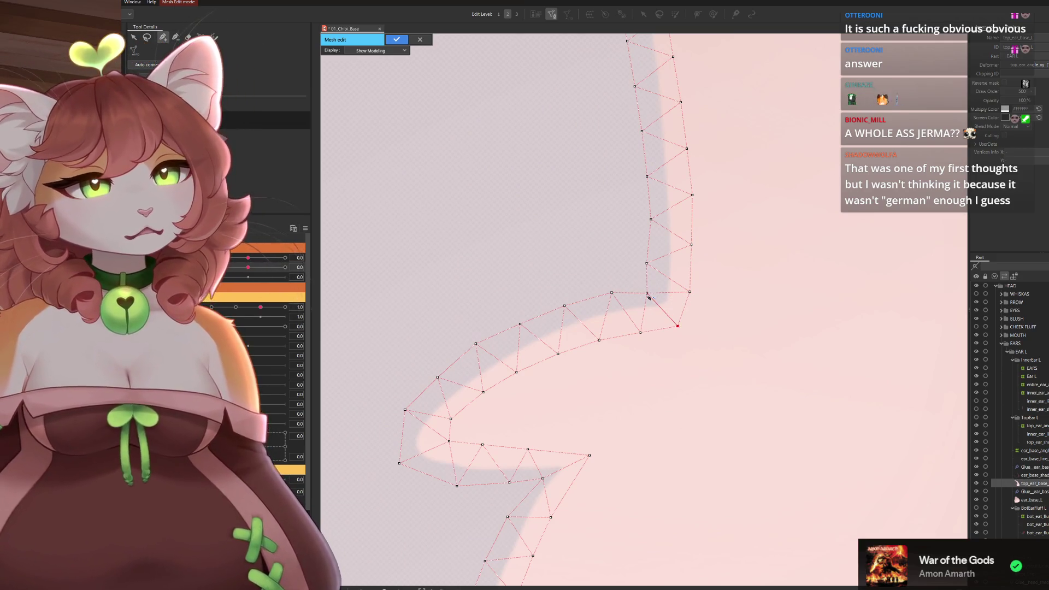
{"action": "left_click_drag", "start_coordinate": [648, 294], "coordinate": [651, 291]}
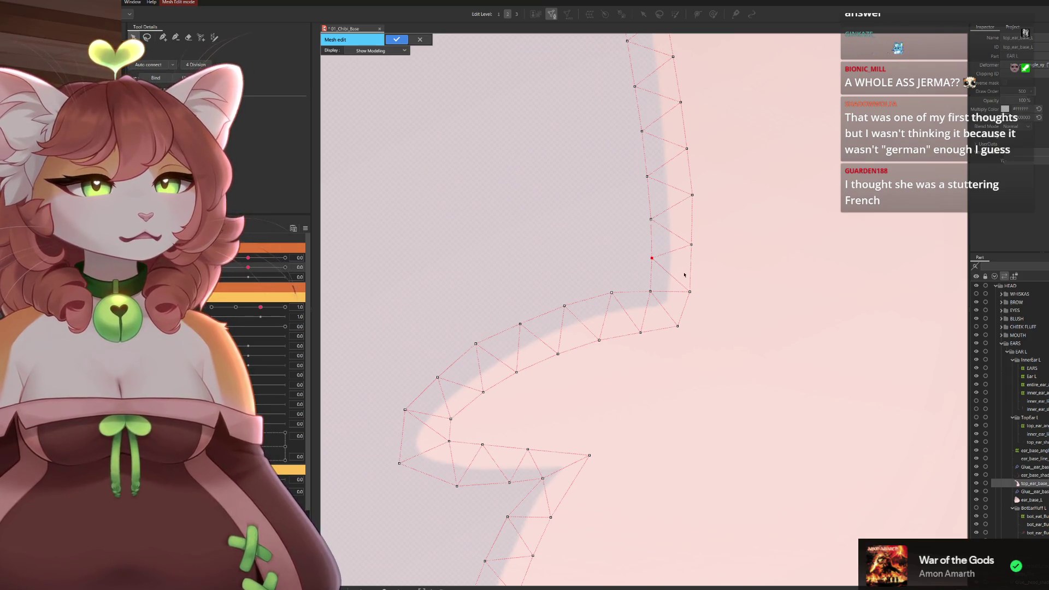
{"action": "scroll", "coordinate": [683, 248], "scroll_direction": "down", "scroll_amount": 2}
{"action": "left_click_drag", "start_coordinate": [682, 248], "coordinate": [698, 387]}
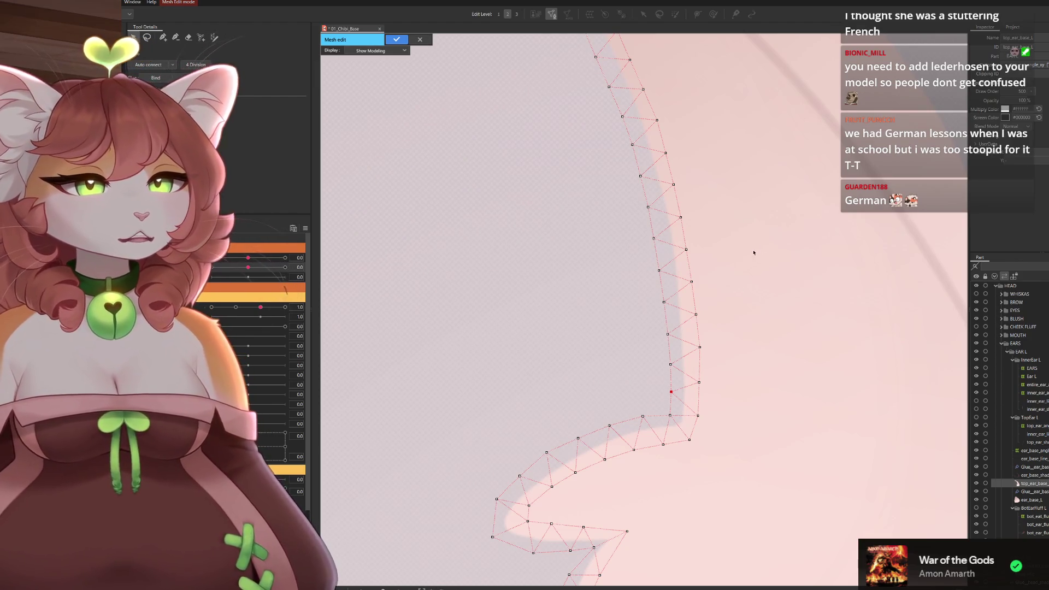
Move the ear tip's vertices onto the tip's point and edge.
{"action": "left_click_drag", "start_coordinate": [694, 201], "coordinate": [649, 370]}
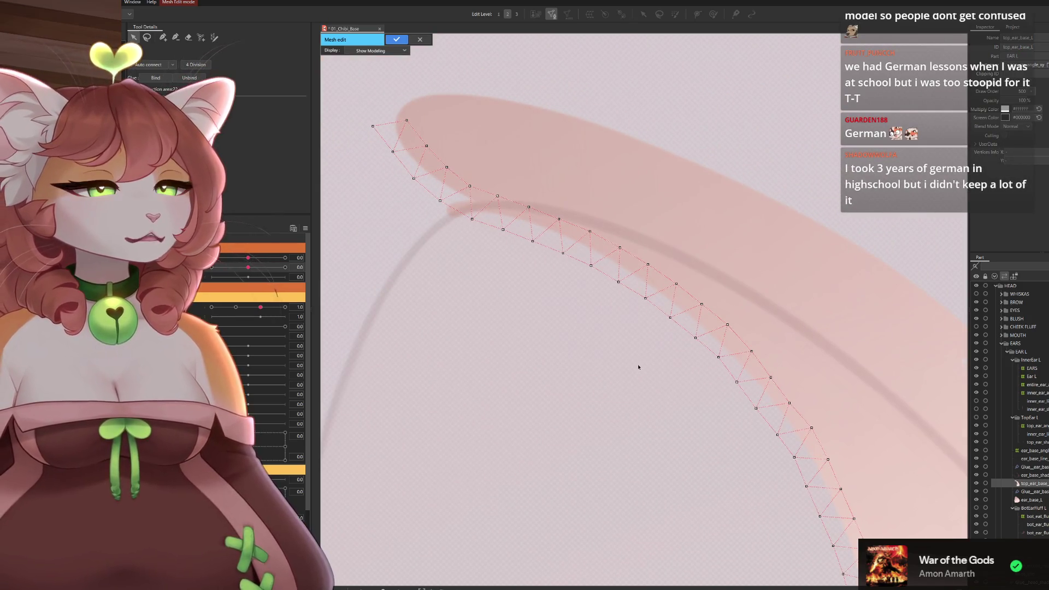
{"action": "left_click", "coordinate": [163, 38]}
{"action": "key", "text": "v"}
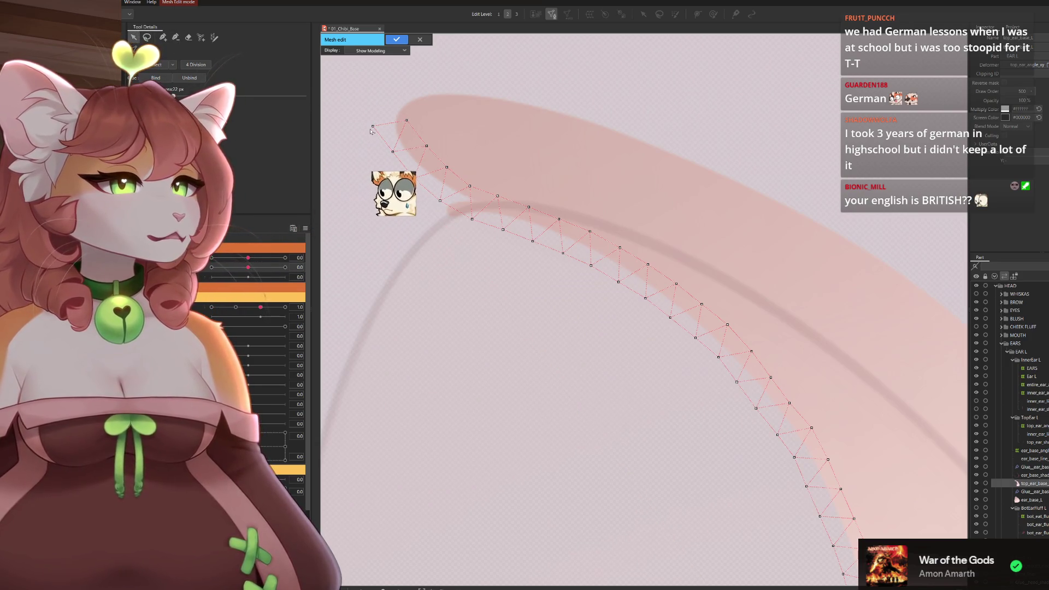
{"action": "left_click_drag", "start_coordinate": [373, 126], "coordinate": [378, 125]}
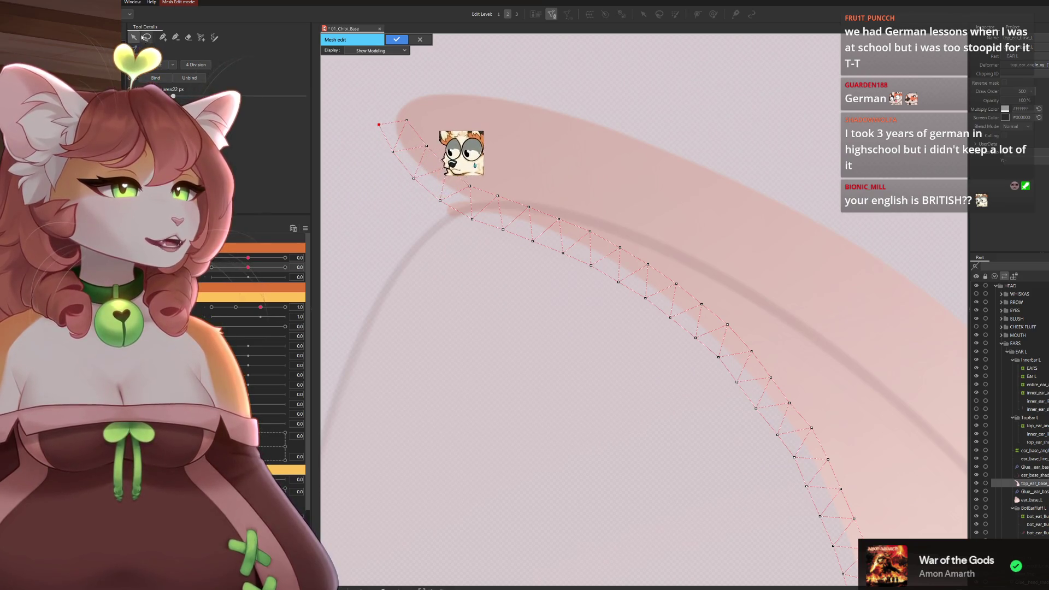
{"action": "left_click_drag", "start_coordinate": [407, 120], "coordinate": [425, 150]}
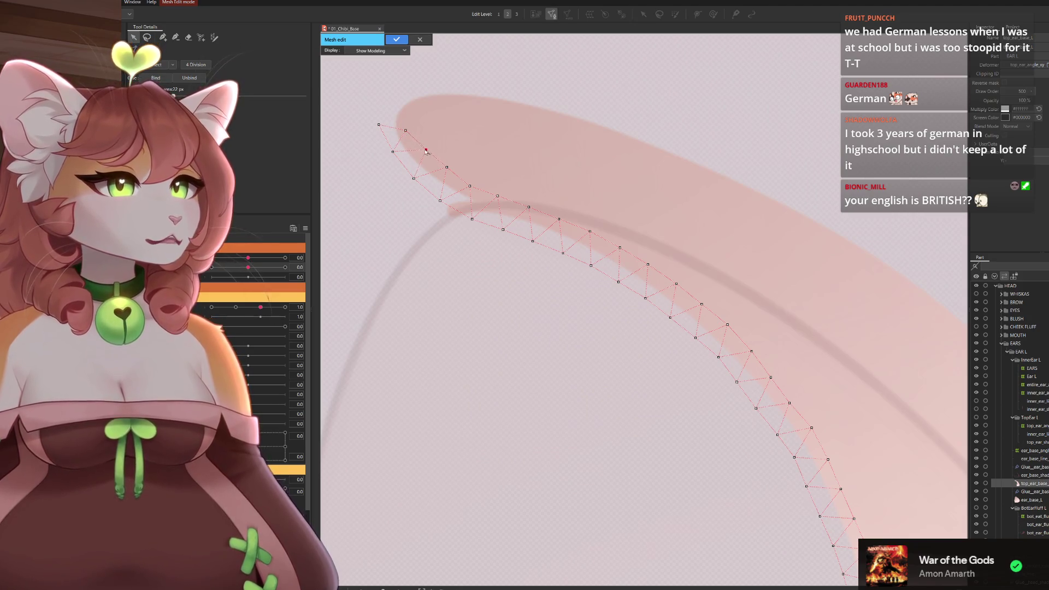
{"action": "left_click", "coordinate": [405, 132]}
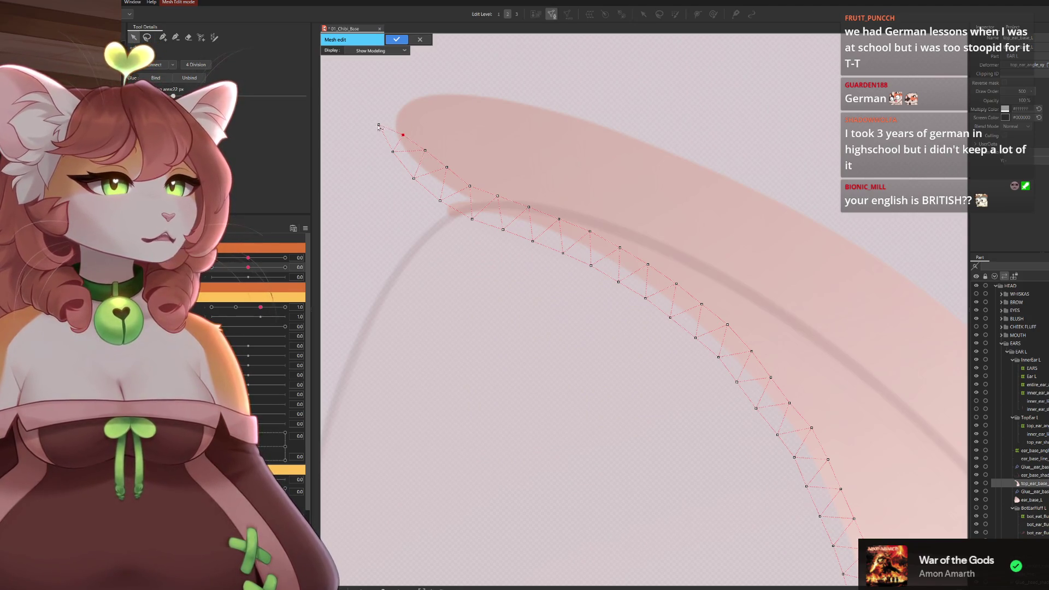
{"action": "left_click_drag", "start_coordinate": [379, 125], "coordinate": [383, 125]}
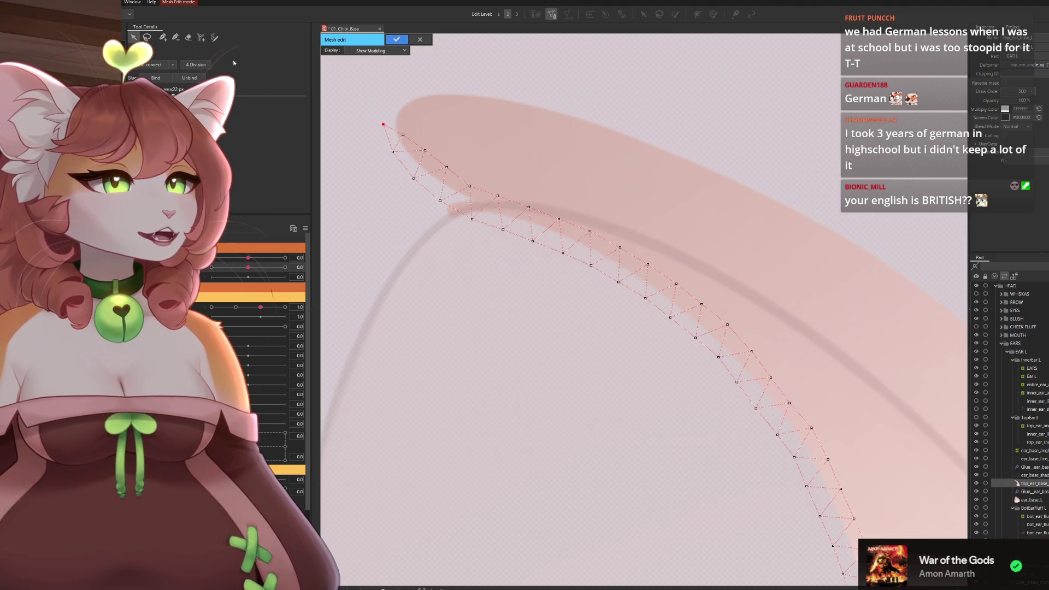
Add a chain of new vertices from beyond the ear tip along the ear's outer side.
{"action": "left_click", "coordinate": [165, 40]}
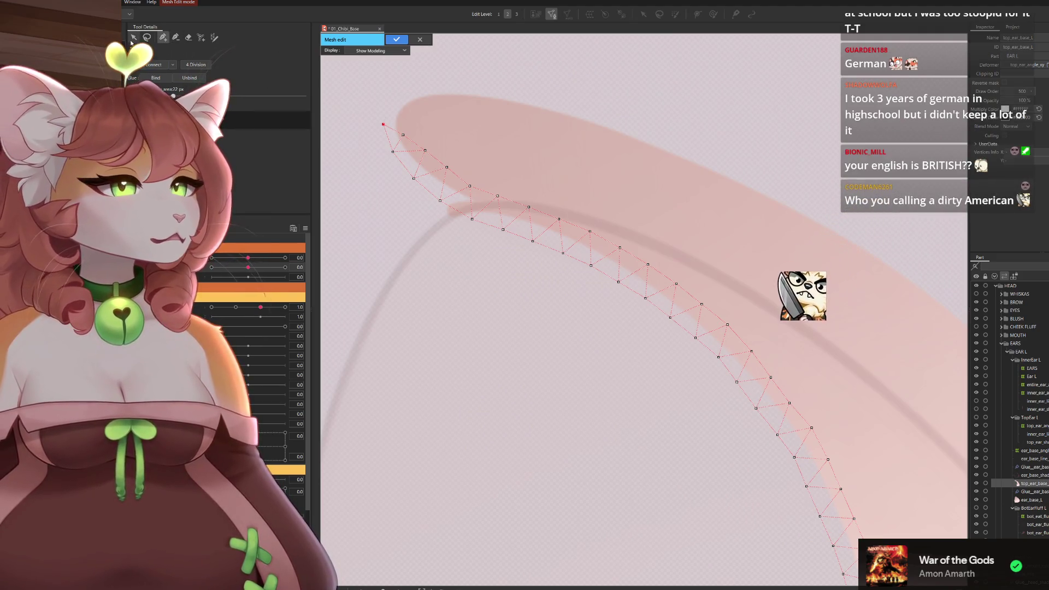
{"action": "left_click", "coordinate": [390, 90]}
{"action": "left_click", "coordinate": [443, 77]}
{"action": "left_click", "coordinate": [767, 158]}
{"action": "left_click_drag", "start_coordinate": [877, 271], "coordinate": [642, 239]}
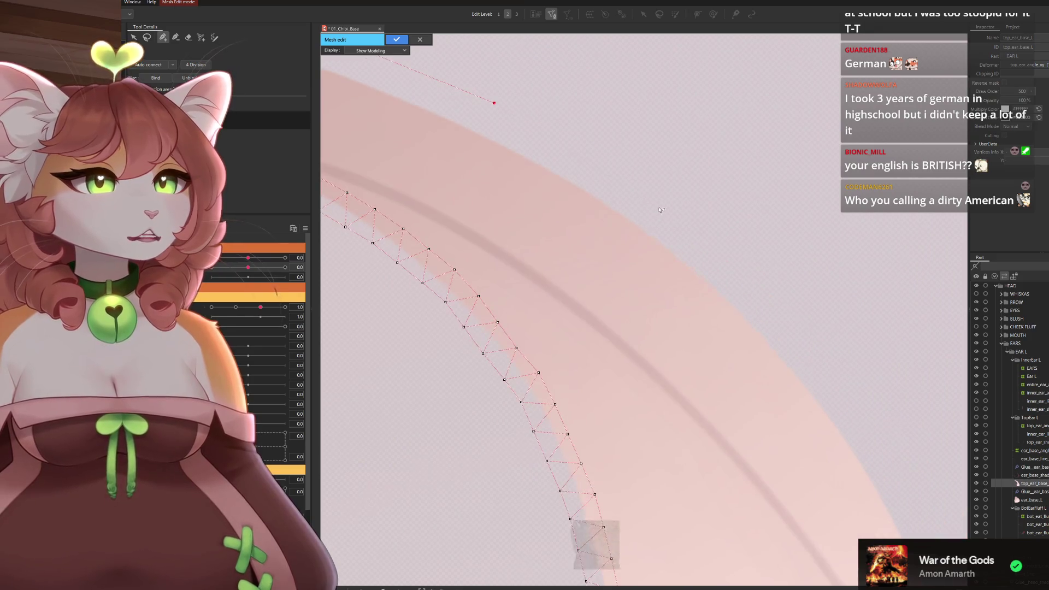
{"action": "left_click_drag", "start_coordinate": [678, 208], "coordinate": [586, 79]}
{"action": "left_click", "coordinate": [664, 187]}
{"action": "left_click", "coordinate": [730, 346]}
{"action": "mouse_move", "coordinate": [757, 415]}
{"action": "left_mouse_down"}
{"action": "mouse_move", "coordinate": [727, 383]}
{"action": "mouse_move", "coordinate": [713, 308]}
{"action": "left_mouse_up"}
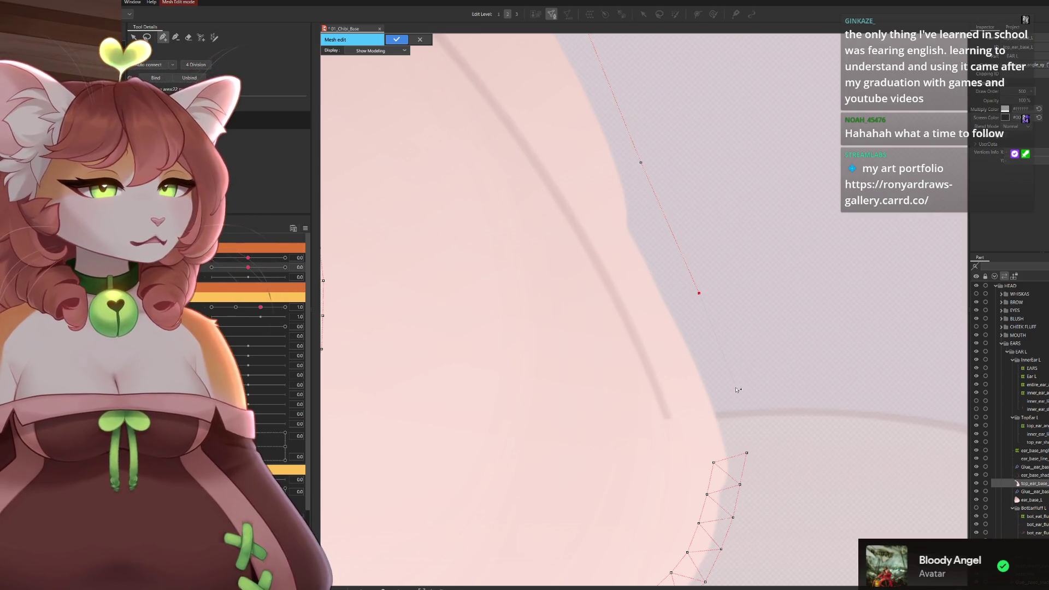
Connect the outer chain's last vertex to an existing mesh vertex near the base.
{"action": "left_click", "coordinate": [747, 453]}
Nudge an upper outer vertex of the top_ear_base_L mesh inward onto the outline.
{"action": "scroll", "coordinate": [747, 454], "scroll_direction": "down", "scroll_amount": 5}
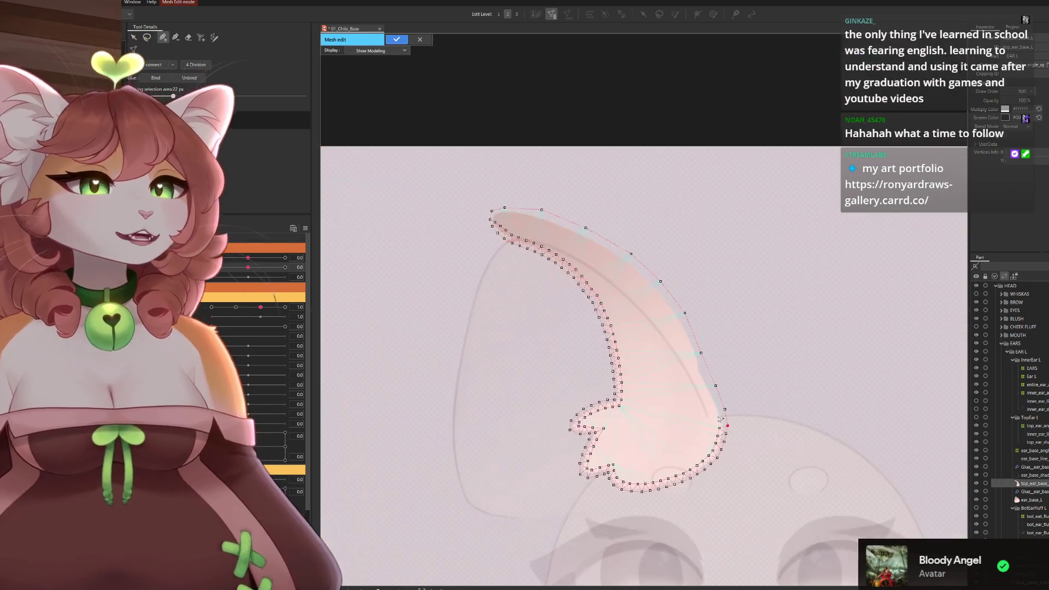
{"action": "scroll", "coordinate": [733, 275], "scroll_direction": "up", "scroll_amount": 4}
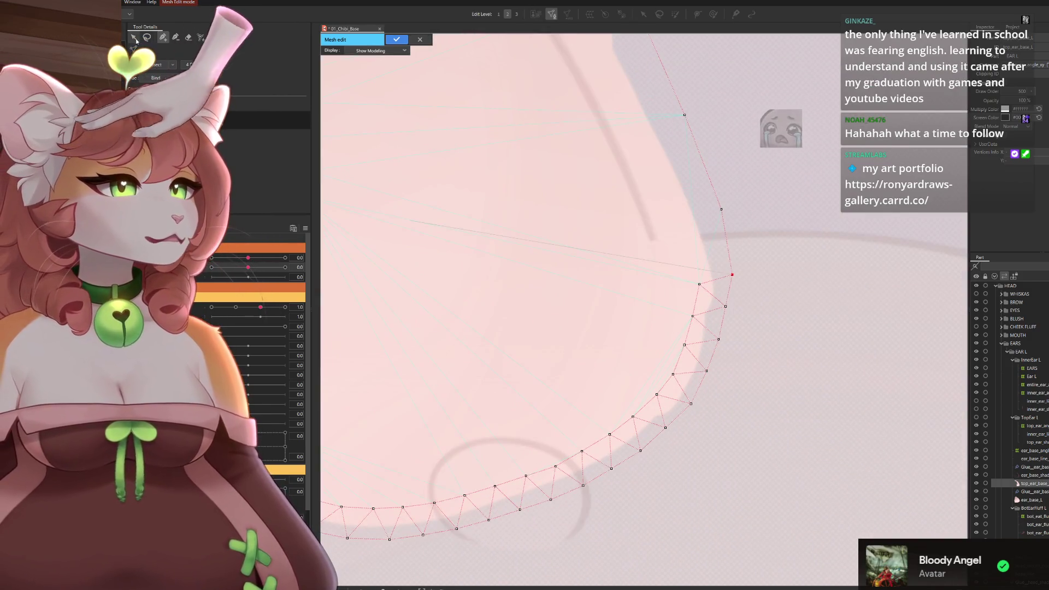
{"action": "scroll", "coordinate": [881, 214], "scroll_direction": "up", "scroll_amount": 2}
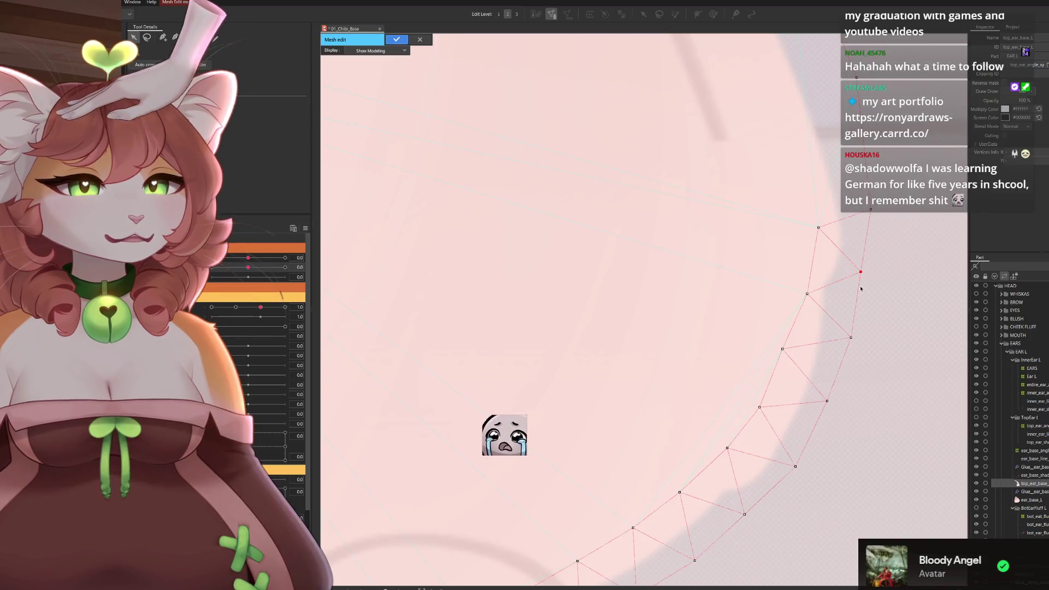
{"action": "left_click_drag", "start_coordinate": [851, 337], "coordinate": [847, 338]}
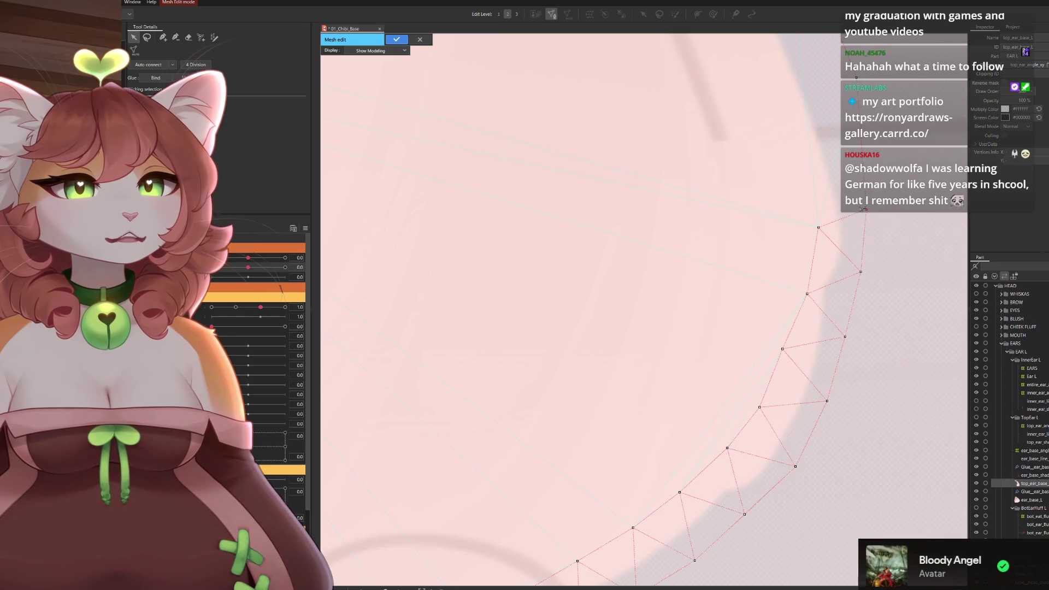
{"action": "scroll", "coordinate": [820, 300], "scroll_direction": "down", "scroll_amount": 4}
{"action": "scroll", "coordinate": [772, 382], "scroll_direction": "up", "scroll_amount": 2}
{"action": "left_click_drag", "start_coordinate": [664, 335], "coordinate": [737, 331]}
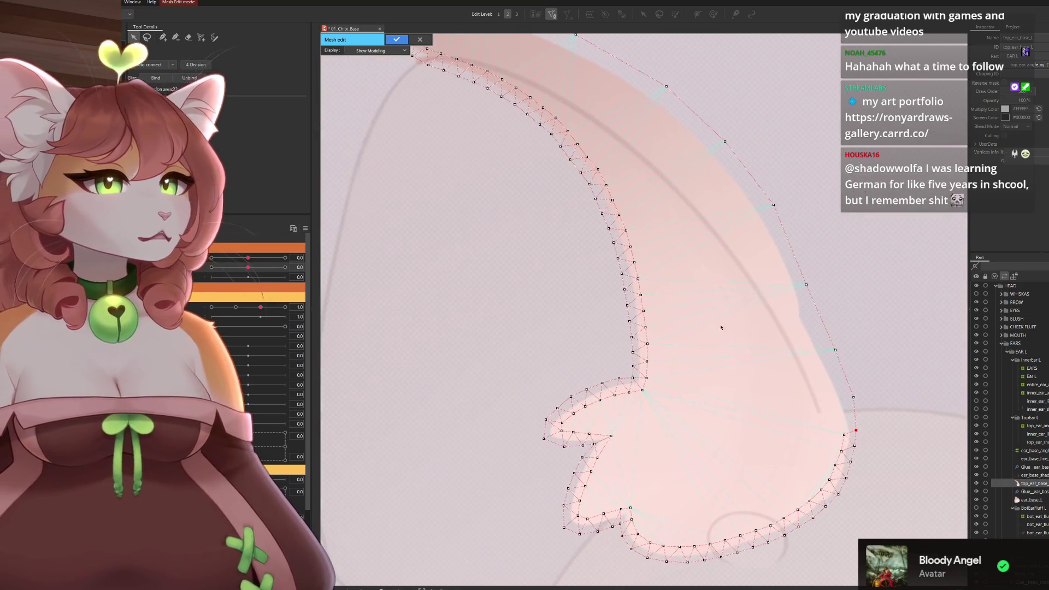
{"action": "scroll", "coordinate": [851, 343], "scroll_direction": "up", "scroll_amount": 3}
Pull the right-side, lower-right and top edge vertices onto the ear outline.
{"action": "left_click_drag", "start_coordinate": [791, 354], "coordinate": [784, 355]}
{"action": "left_click_drag", "start_coordinate": [837, 454], "coordinate": [822, 454]}
{"action": "left_click_drag", "start_coordinate": [739, 228], "coordinate": [765, 347]}
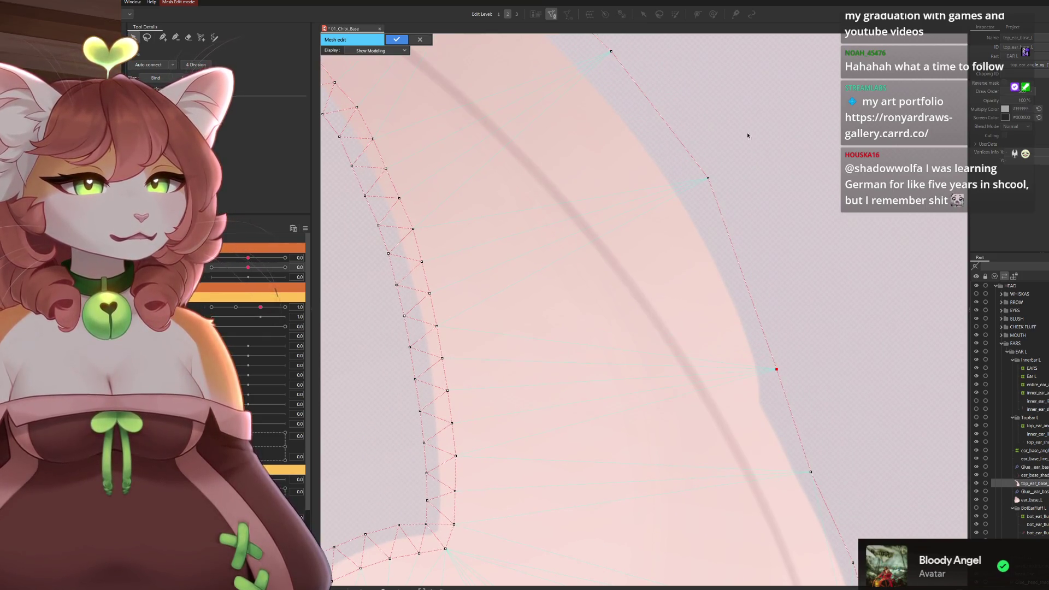
{"action": "mouse_move", "coordinate": [732, 246]}
{"action": "left_mouse_down"}
{"action": "mouse_move", "coordinate": [847, 220]}
{"action": "mouse_move", "coordinate": [819, 229]}
{"action": "left_mouse_up"}
{"action": "mouse_move", "coordinate": [899, 347]}
{"action": "left_mouse_down"}
{"action": "mouse_move", "coordinate": [856, 269]}
{"action": "mouse_move", "coordinate": [840, 270]}
{"action": "left_mouse_up"}
{"action": "mouse_move", "coordinate": [793, 167]}
{"action": "left_mouse_down"}
{"action": "mouse_move", "coordinate": [786, 290]}
{"action": "mouse_move", "coordinate": [870, 425]}
{"action": "left_mouse_up"}
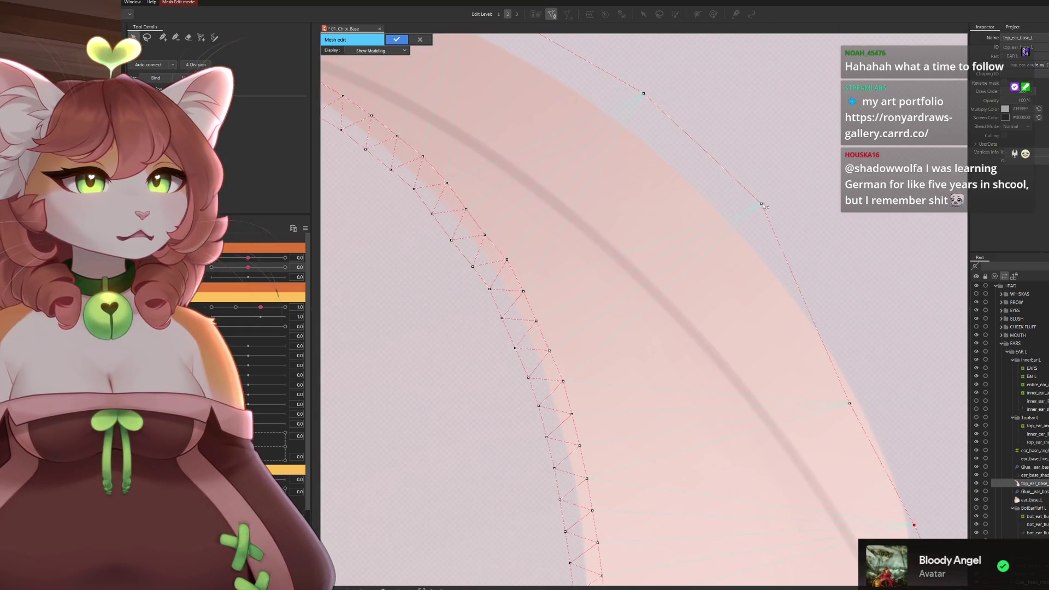
{"action": "mouse_move", "coordinate": [654, 125]}
{"action": "left_mouse_down"}
{"action": "mouse_move", "coordinate": [750, 207]}
{"action": "mouse_move", "coordinate": [830, 203]}
{"action": "left_mouse_up"}
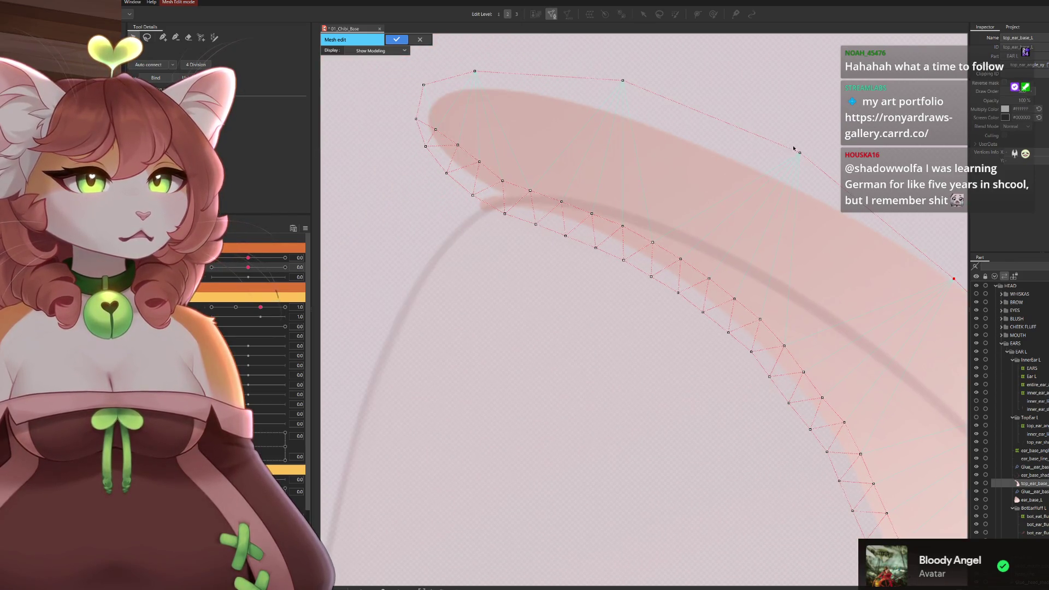
{"action": "left_click_drag", "start_coordinate": [782, 171], "coordinate": [778, 177]}
{"action": "left_click_drag", "start_coordinate": [642, 109], "coordinate": [588, 92]}
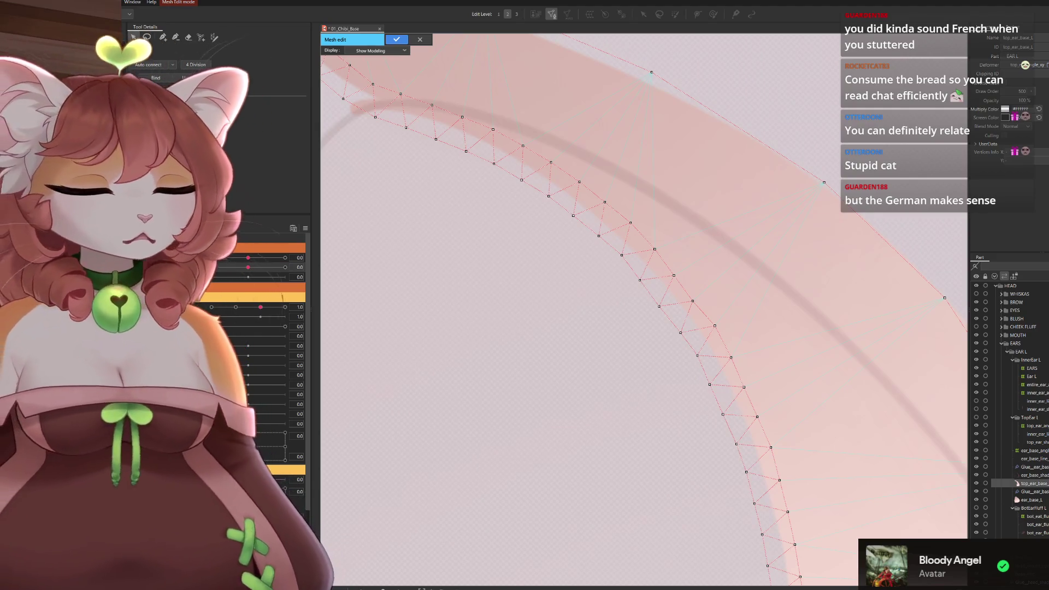
{"action": "scroll", "coordinate": [505, 61], "scroll_direction": "down", "scroll_amount": 5}
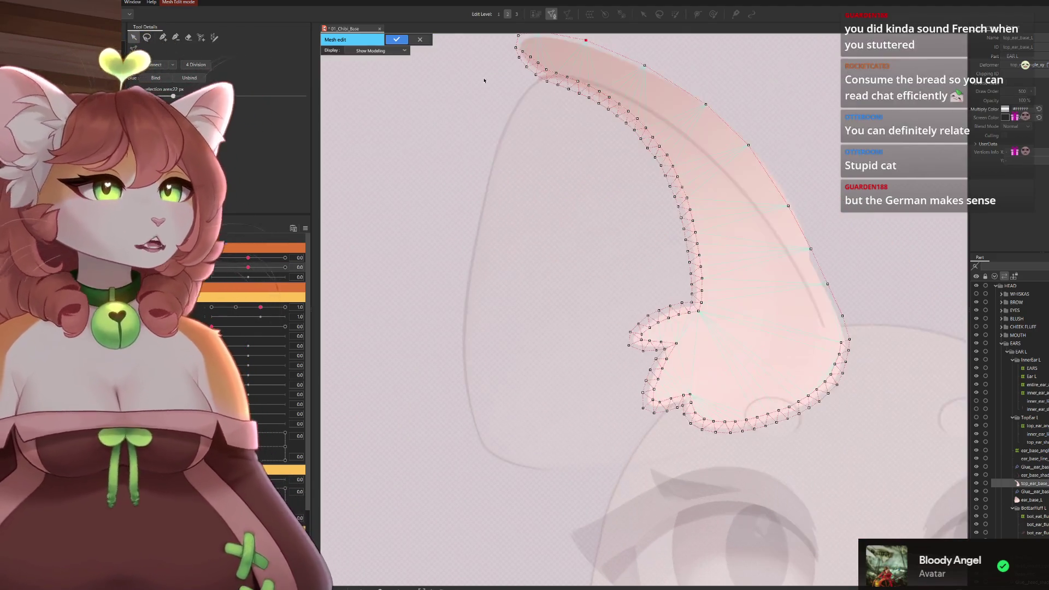
Apply the top_ear_base_L mesh, then select the ear_base_line, ear_base_shadow and top_ear_base layers.
{"action": "key", "text": "ctrl+a"}
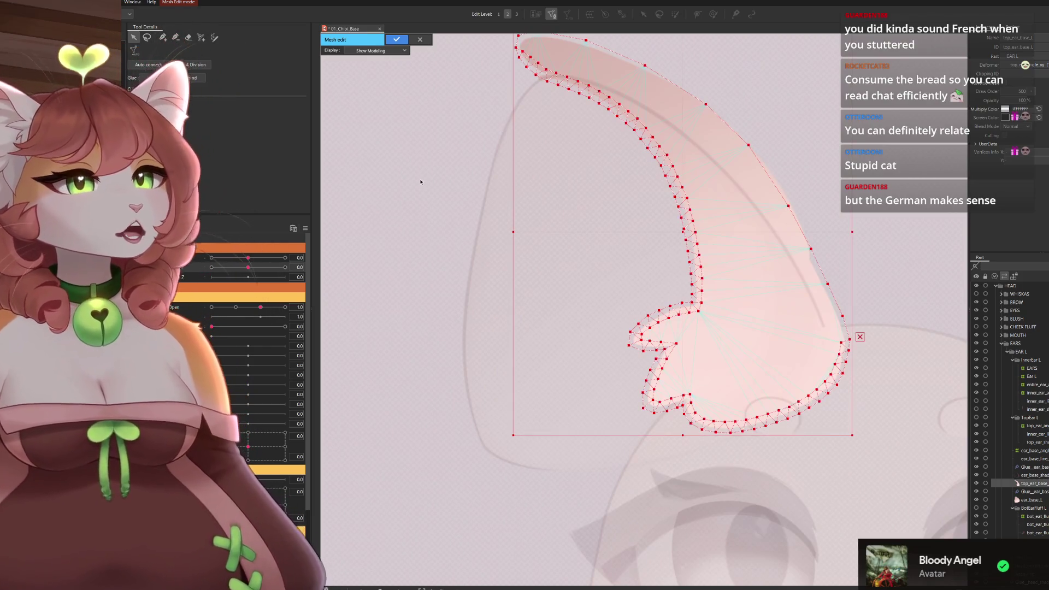
{"action": "left_click", "coordinate": [396, 40]}
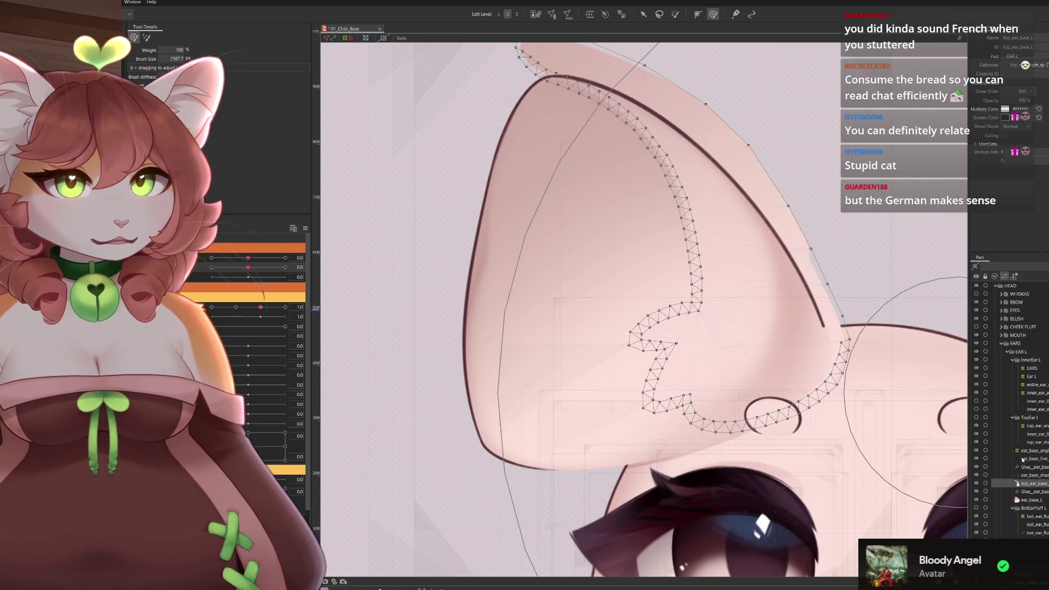
{"action": "left_click", "coordinate": [1032, 460]}
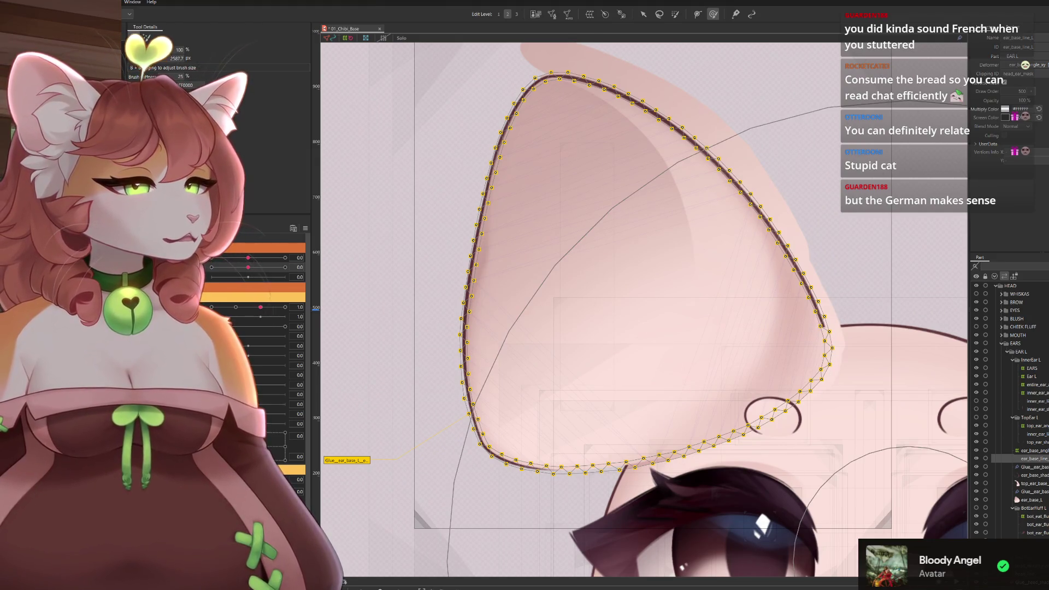
{"action": "left_click", "coordinate": [1033, 475]}
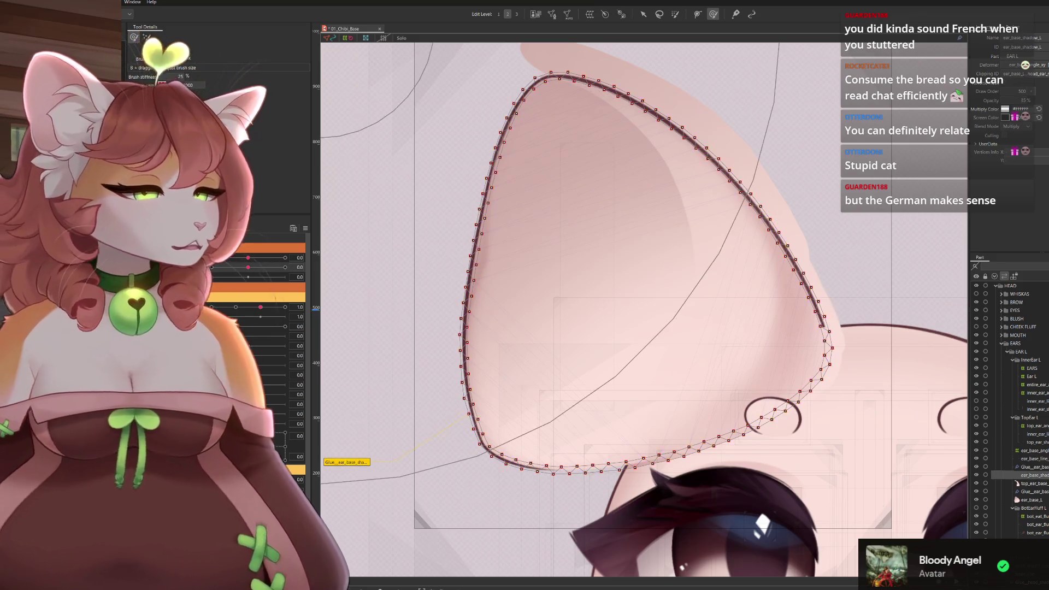
{"action": "left_click", "coordinate": [1033, 483]}
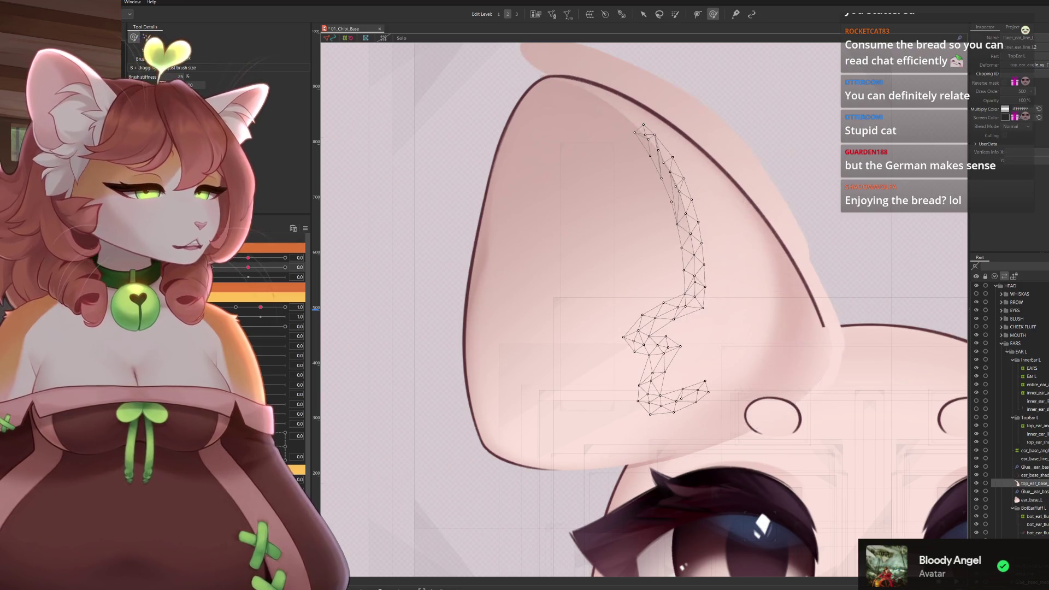
{"action": "left_click", "coordinate": [1033, 434]}
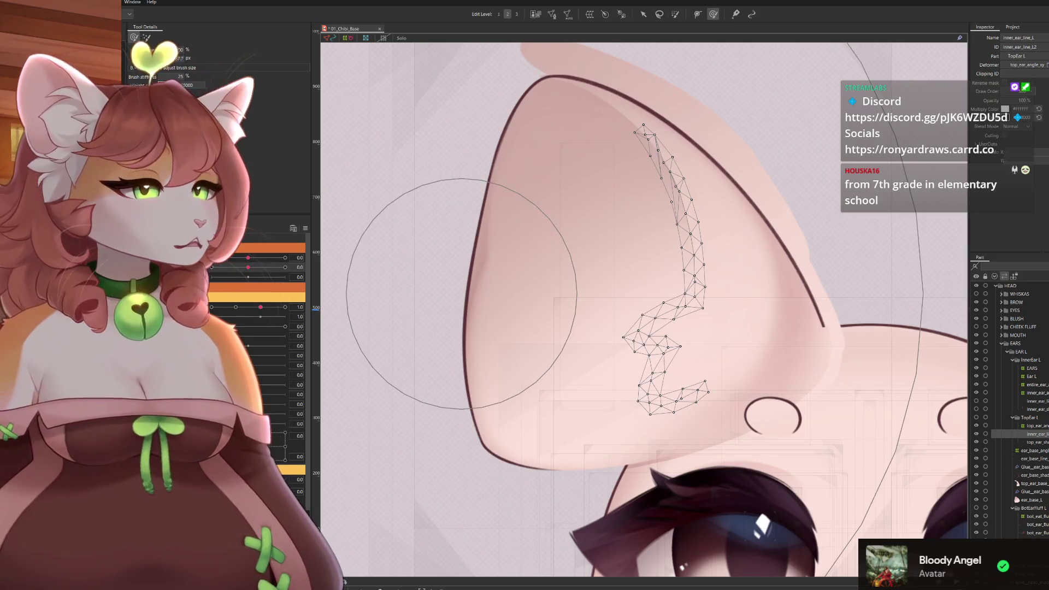
{"action": "left_click", "coordinate": [1017, 442]}
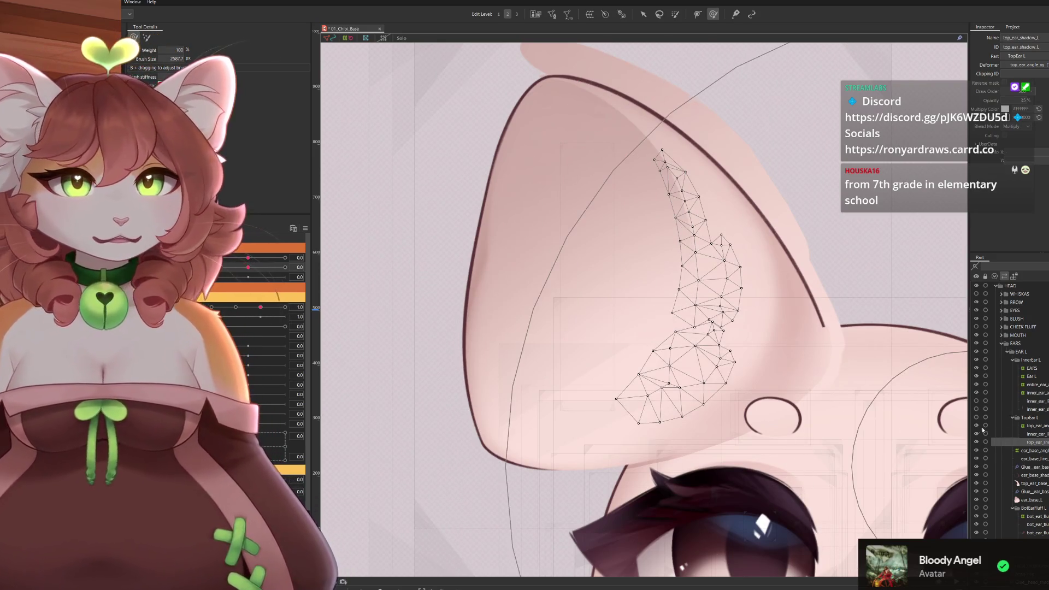
Make the hidden inner ear stroke visible again and reselect inner_ear_line_L.
{"action": "left_click", "coordinate": [978, 425]}
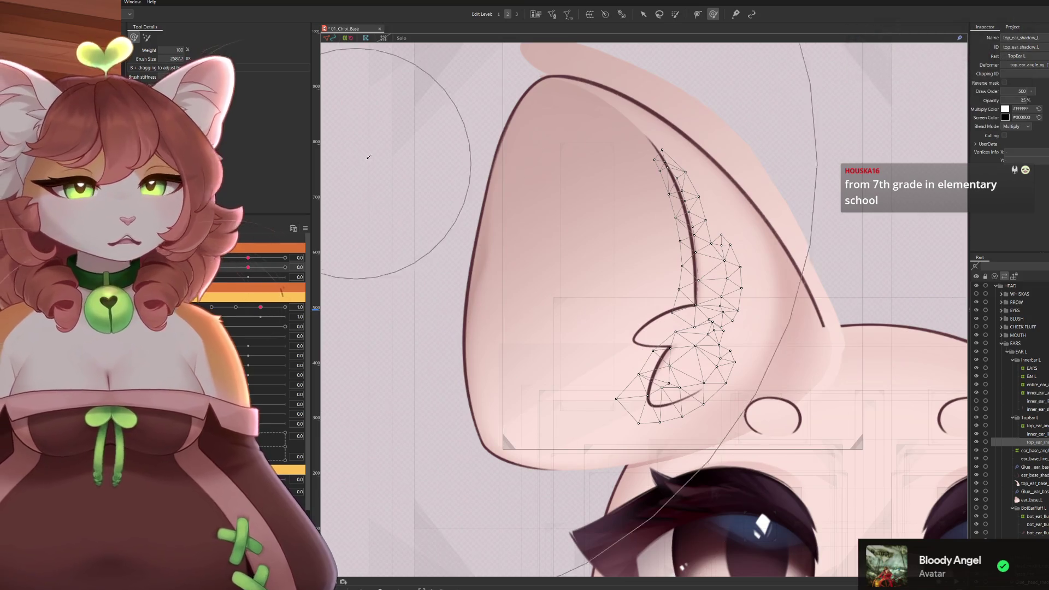
{"action": "left_click", "coordinate": [1038, 434]}
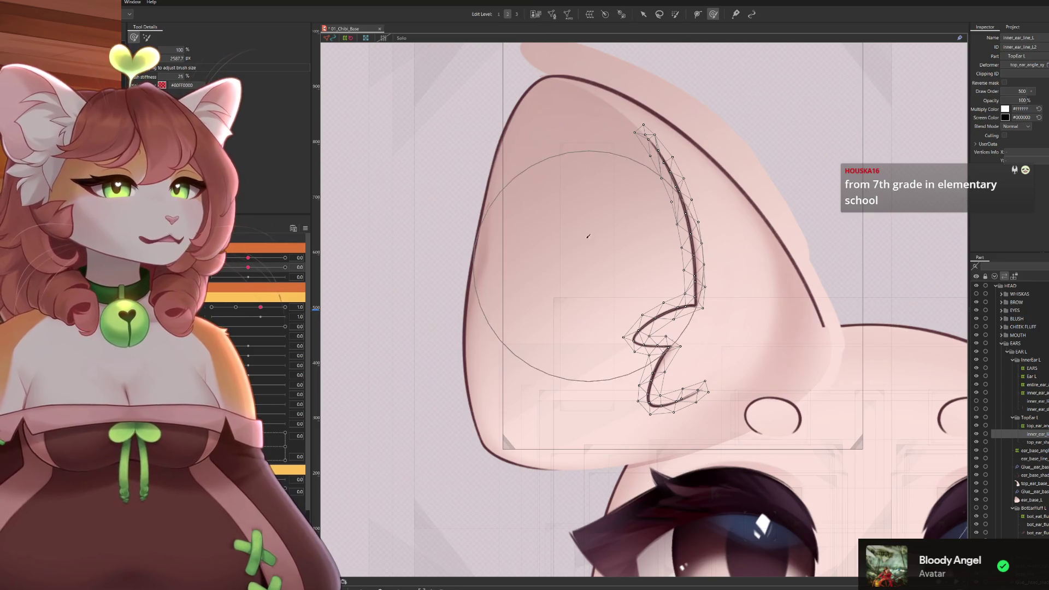
{"action": "scroll", "coordinate": [672, 287], "scroll_direction": "up", "scroll_amount": 3}
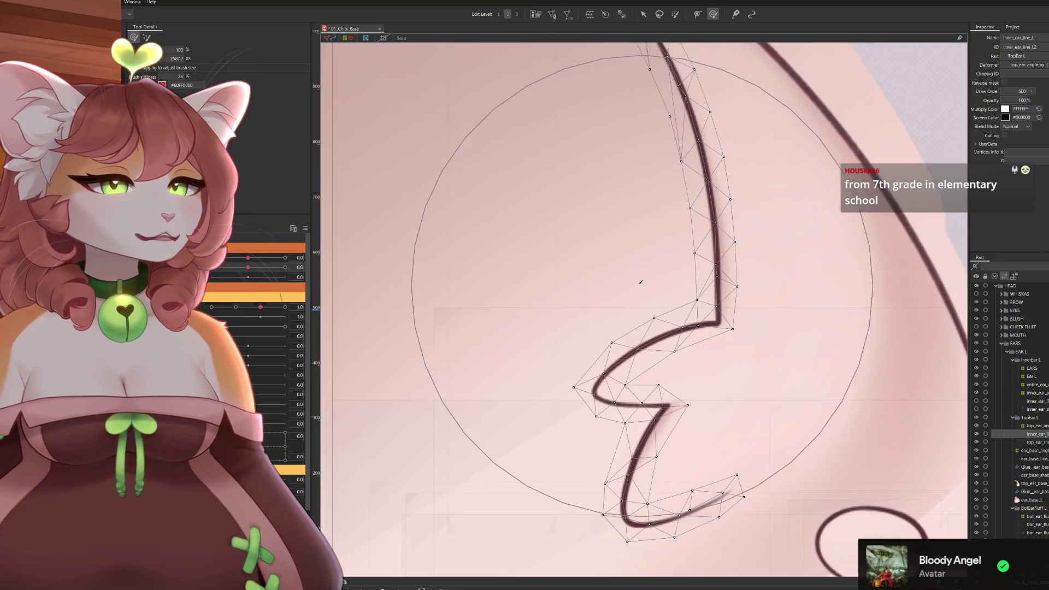
{"action": "scroll", "coordinate": [672, 287], "scroll_direction": "down", "scroll_amount": 4}
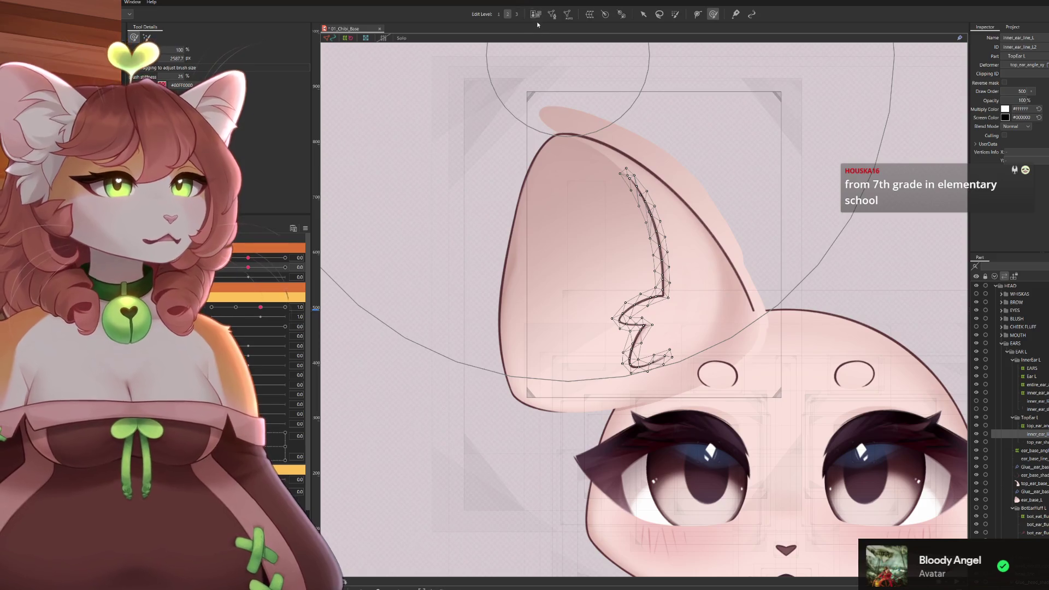
Open inner_ear_line_L in Mesh Edit, undo a trial vertex erase, and ready the pen tool.
{"action": "left_click", "coordinate": [551, 15]}
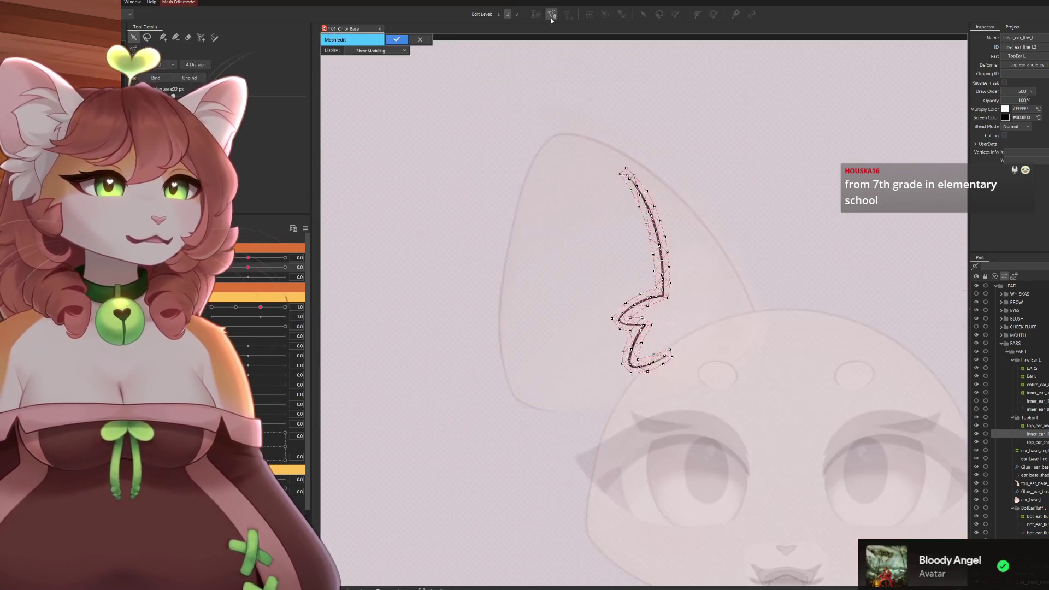
{"action": "left_click", "coordinate": [188, 37]}
{"action": "left_click", "coordinate": [680, 263]}
{"action": "key", "text": "ctrl+z"}
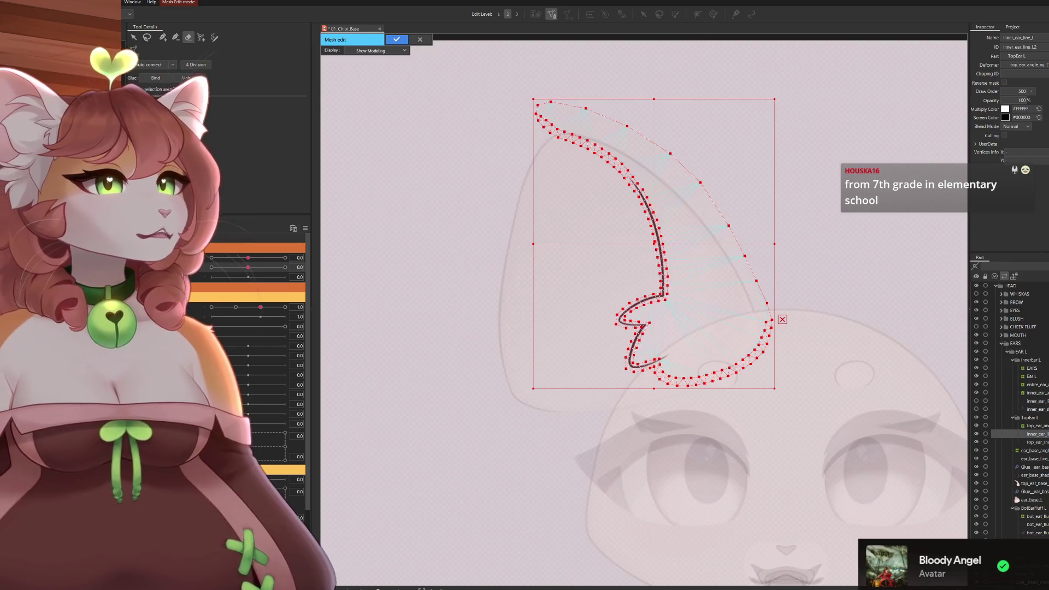
{"action": "left_click", "coordinate": [176, 37]}
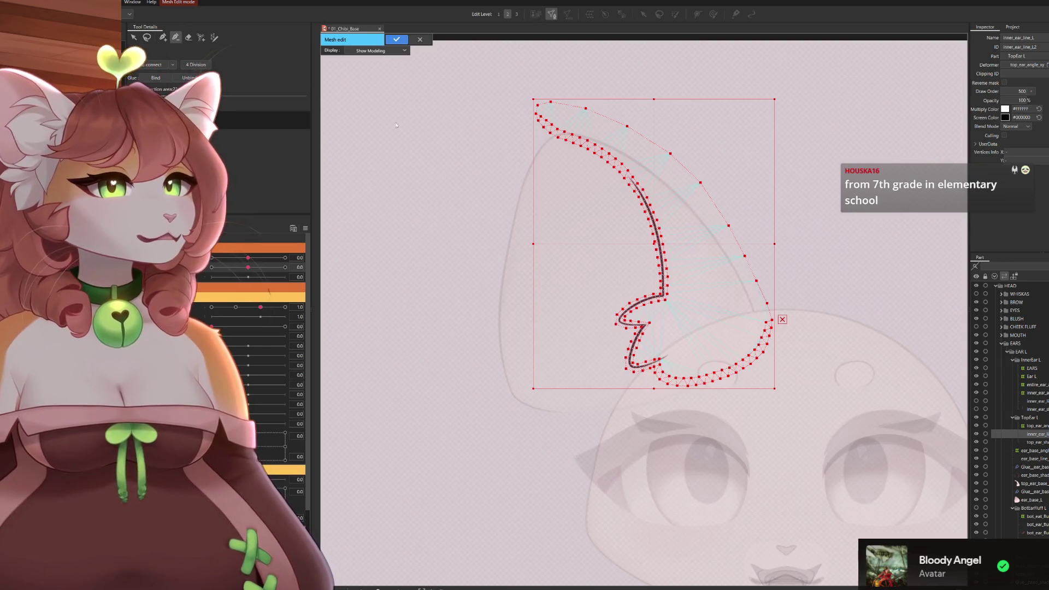
Erase stray vertices near the ear's lower right and the ear tip.
{"action": "left_click", "coordinate": [189, 37]}
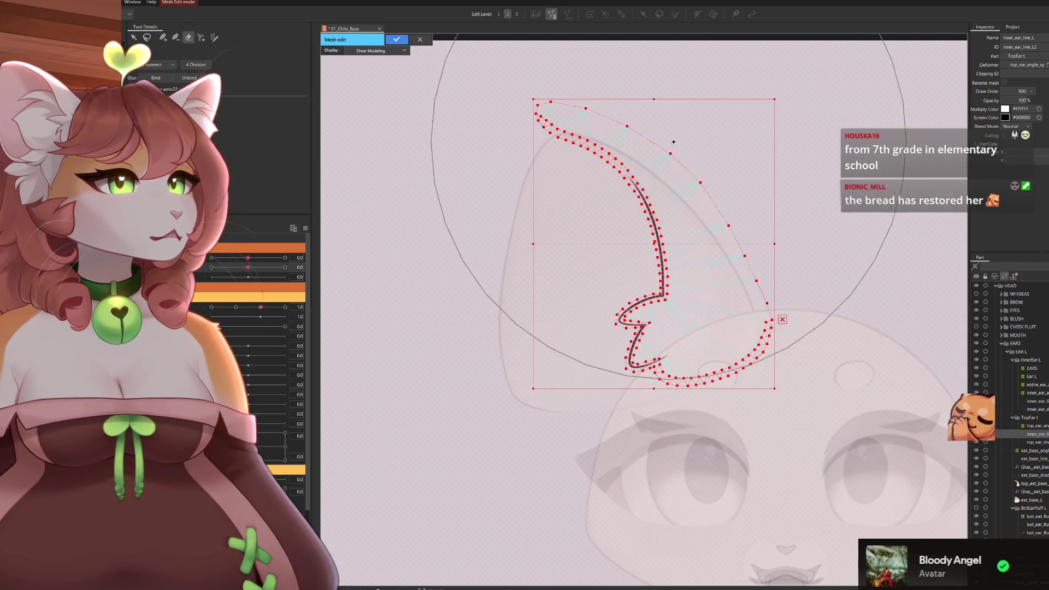
{"action": "scroll", "coordinate": [729, 437], "scroll_direction": "up", "scroll_amount": 4}
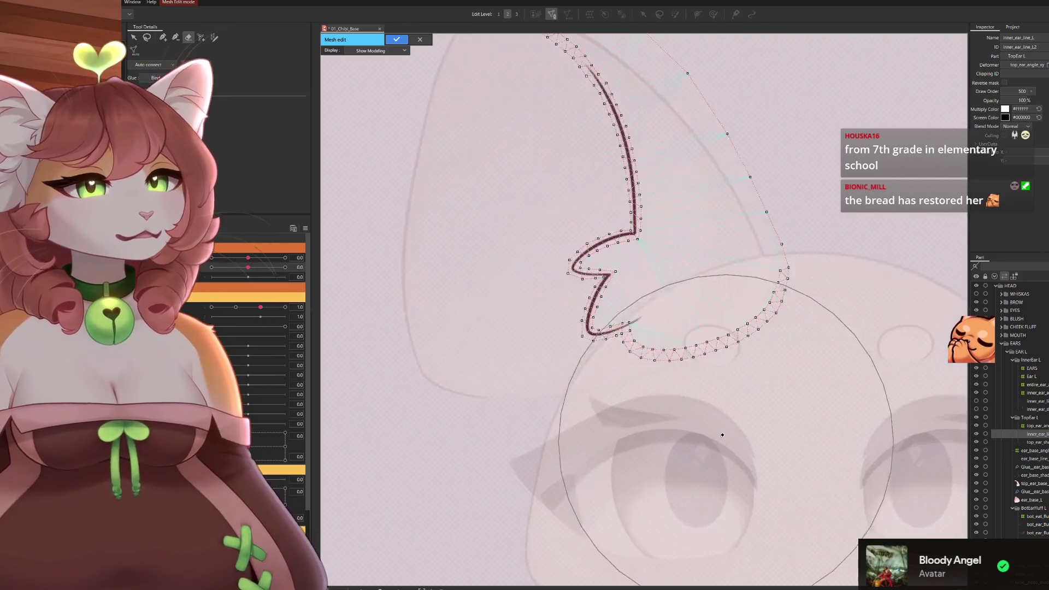
{"action": "left_click_drag", "start_coordinate": [893, 300], "coordinate": [803, 208]}
{"action": "left_click_drag", "start_coordinate": [663, 177], "coordinate": [697, 527]}
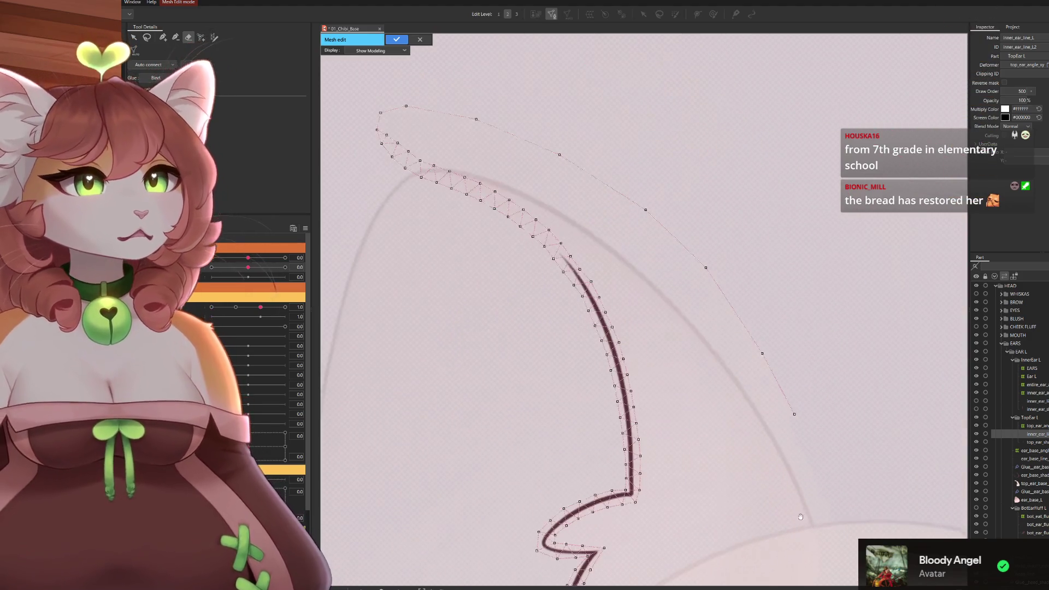
{"action": "mouse_move", "coordinate": [550, 115]}
{"action": "left_mouse_down"}
{"action": "mouse_move", "coordinate": [403, 78]}
{"action": "mouse_move", "coordinate": [346, 117]}
{"action": "mouse_move", "coordinate": [370, 122]}
{"action": "left_mouse_up"}
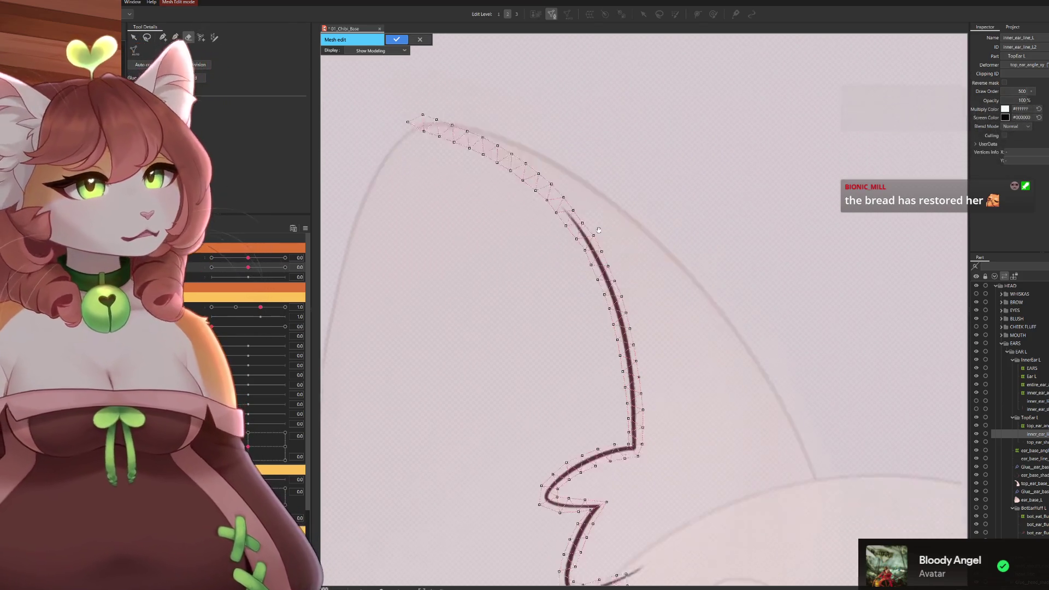
{"action": "scroll", "coordinate": [609, 293], "scroll_direction": "up", "scroll_amount": 2}
{"action": "left_click_drag", "start_coordinate": [609, 293], "coordinate": [674, 164]}
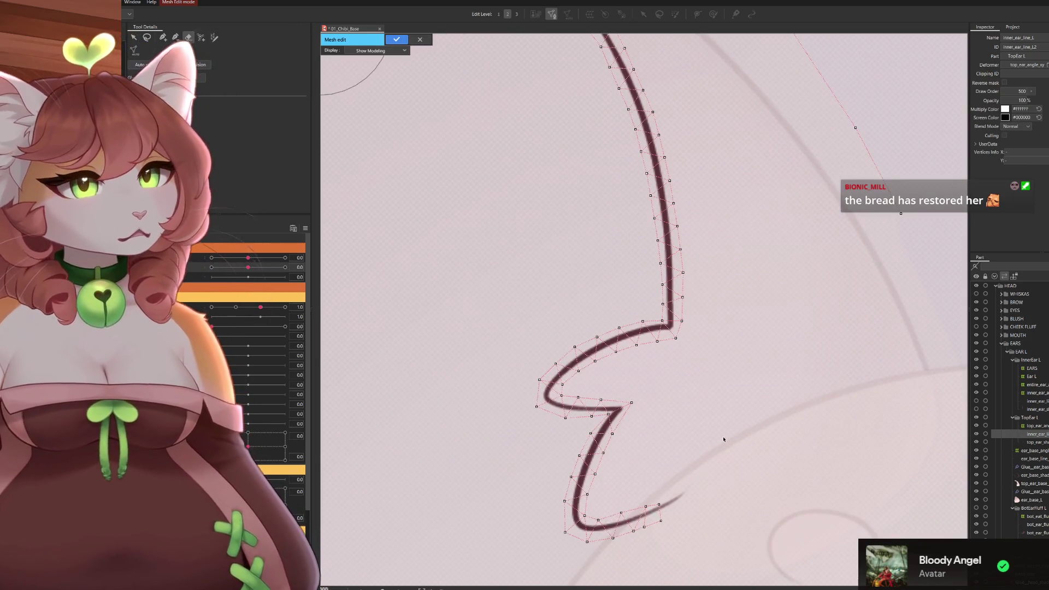
{"action": "left_click_drag", "start_coordinate": [726, 435], "coordinate": [682, 319]}
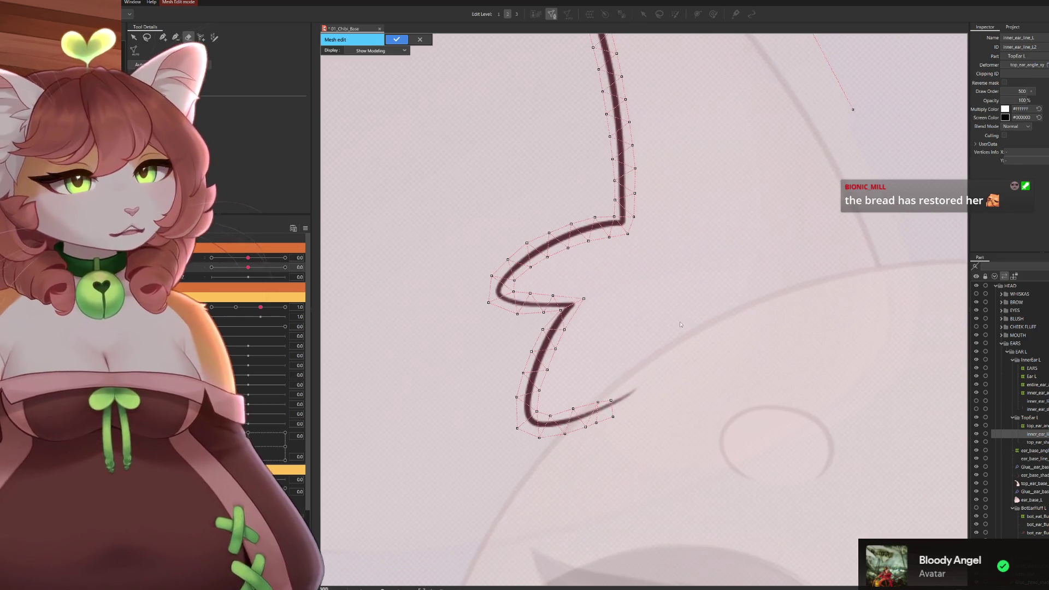
{"action": "scroll", "coordinate": [749, 323], "scroll_direction": "down", "scroll_amount": 3}
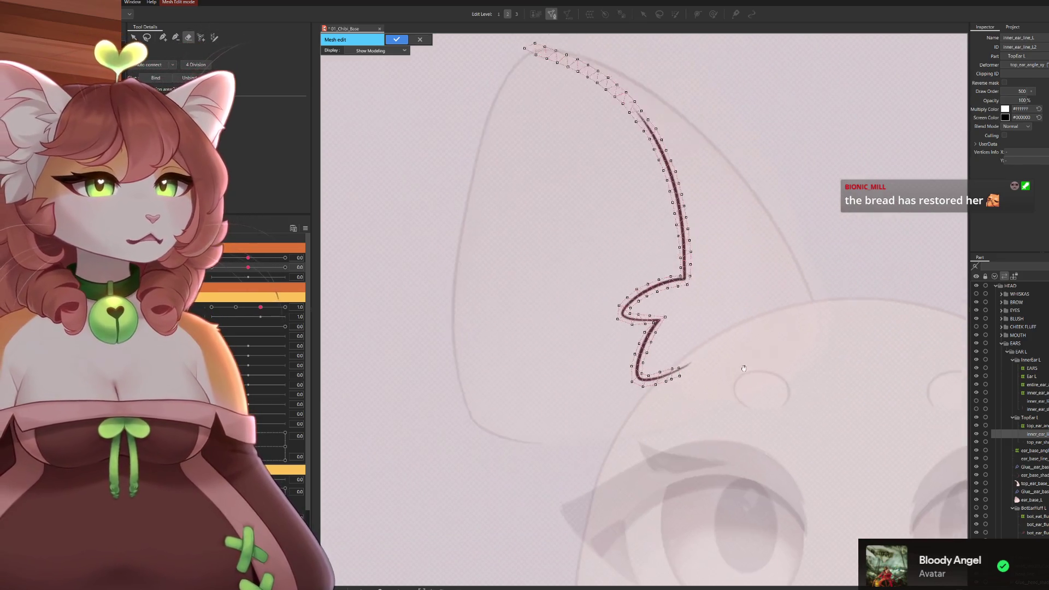
{"action": "left_click_drag", "start_coordinate": [734, 316], "coordinate": [750, 398]}
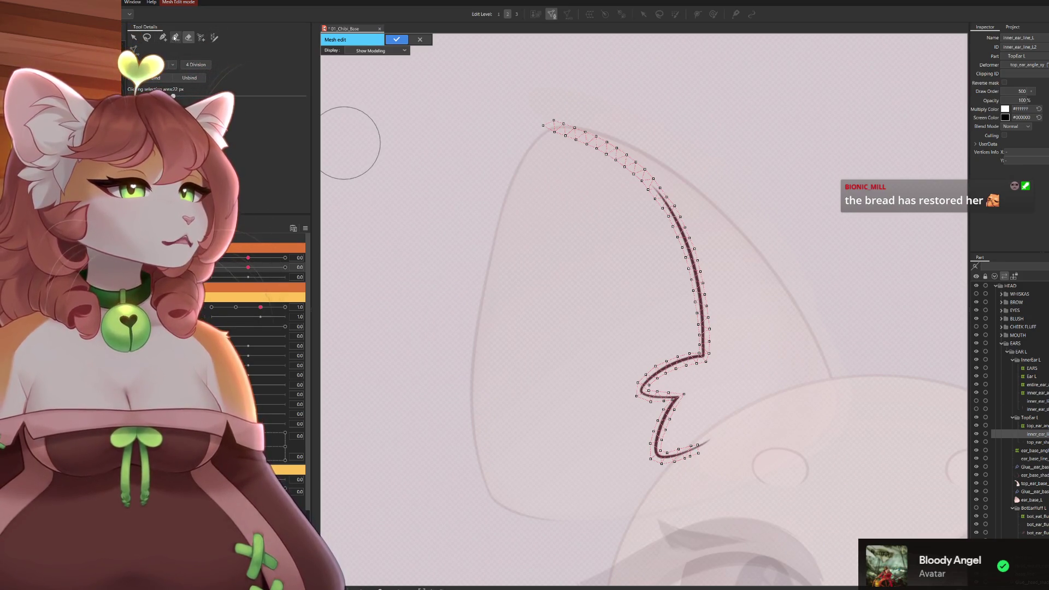
Place new vertices by hand along the inner-ear stroke's lower tail.
{"action": "left_click", "coordinate": [175, 37]}
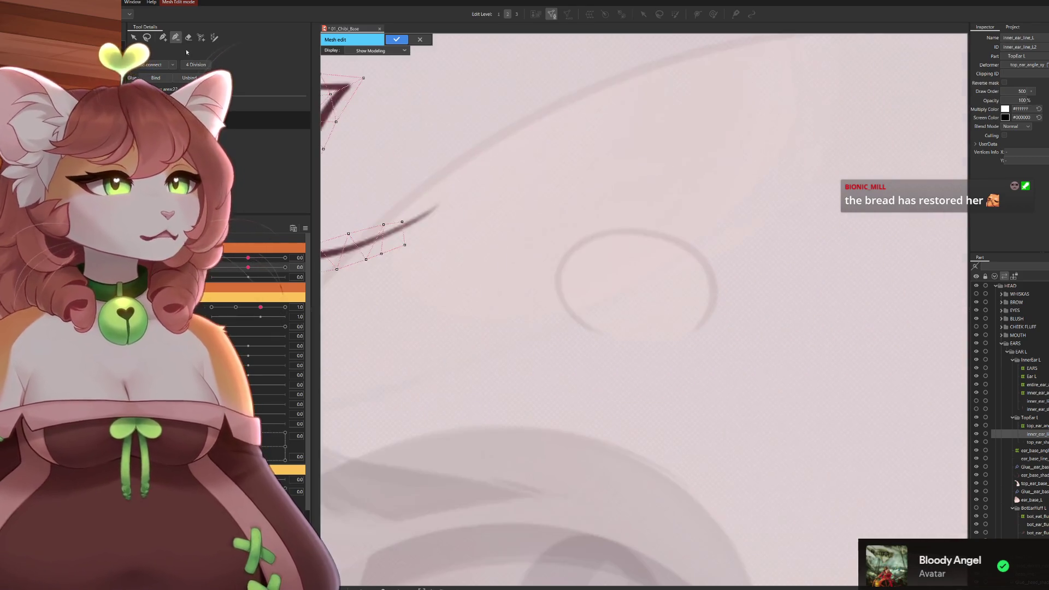
{"action": "left_click", "coordinate": [163, 38]}
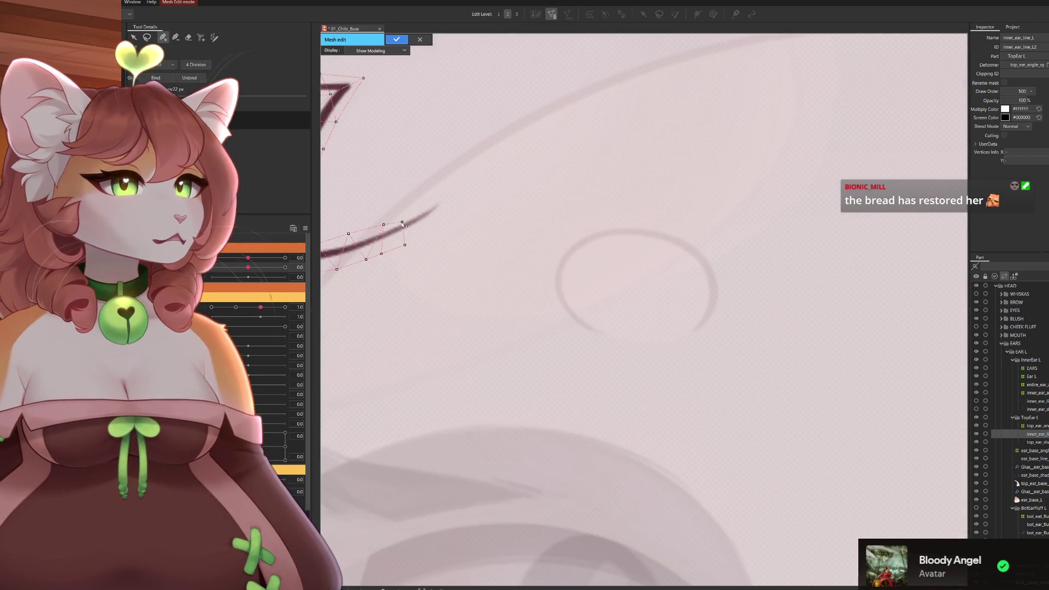
{"action": "left_click", "coordinate": [418, 209]}
{"action": "left_click", "coordinate": [448, 192]}
{"action": "left_click", "coordinate": [458, 206]}
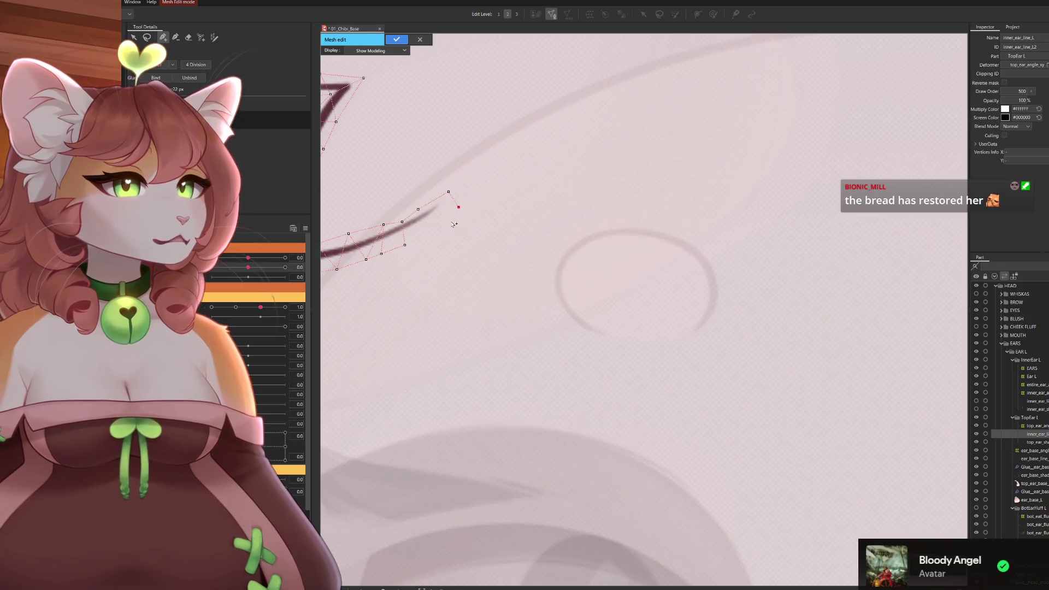
{"action": "left_click", "coordinate": [429, 231]}
{"action": "left_click", "coordinate": [405, 245]}
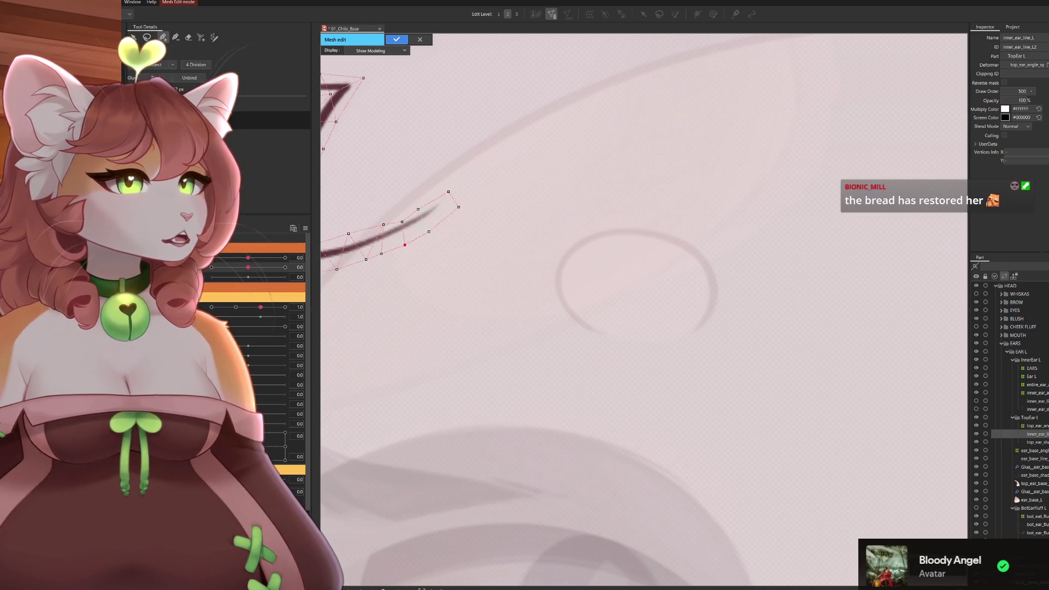
Undo the automatic subdivision, connect edges across the stroke, and confirm the mesh.
{"action": "left_click", "coordinate": [198, 67]}
{"action": "scroll", "coordinate": [490, 229], "scroll_direction": "down", "scroll_amount": 5}
{"action": "scroll", "coordinate": [490, 229], "scroll_direction": "up", "scroll_amount": 3}
{"action": "key", "text": "ctrl+z"}
{"action": "scroll", "coordinate": [435, 283], "scroll_direction": "up", "scroll_amount": 5}
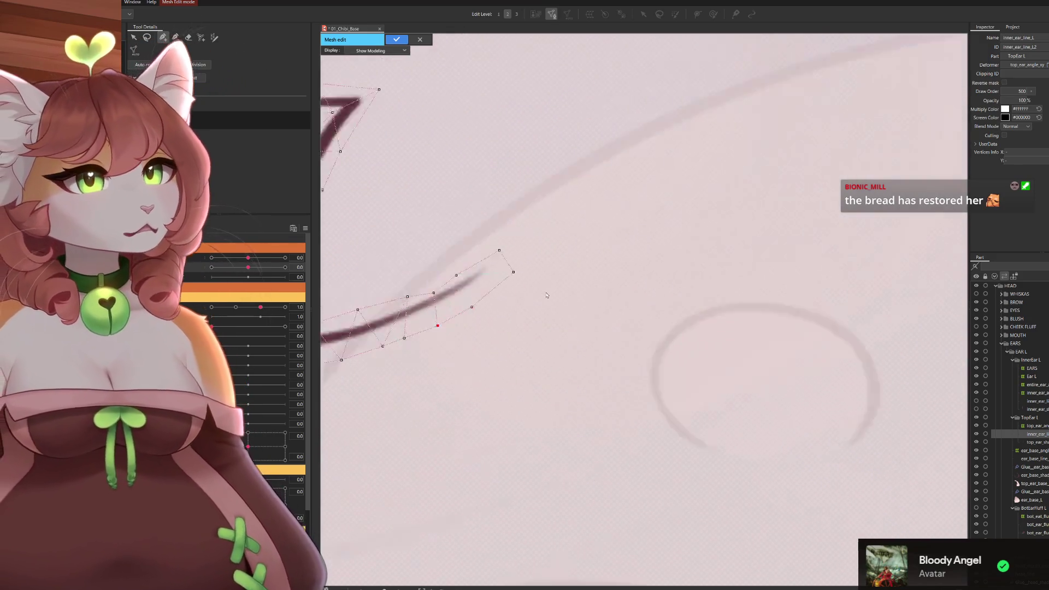
{"action": "left_click", "coordinate": [412, 273]}
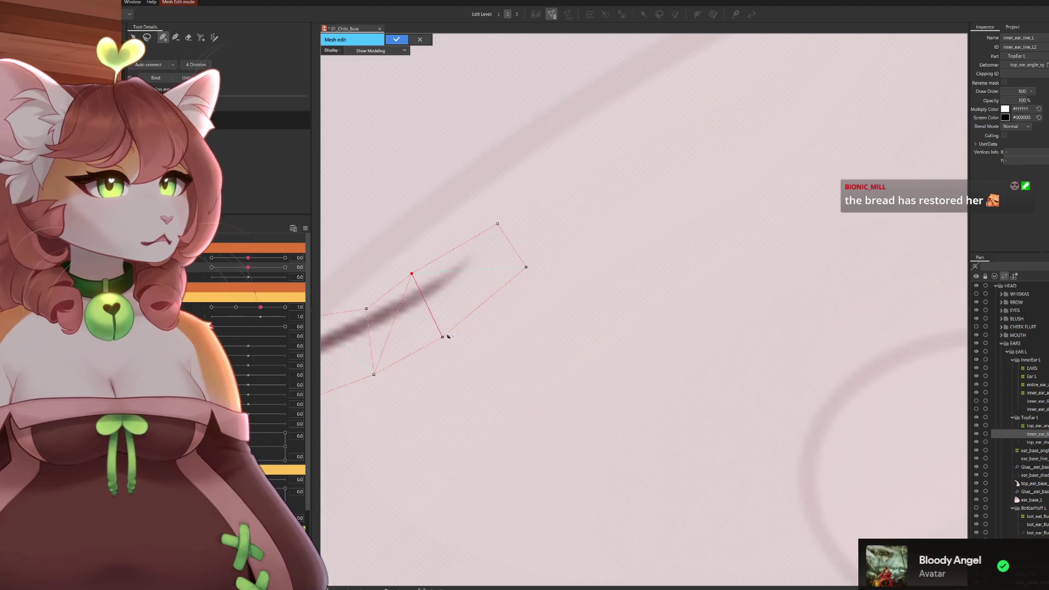
{"action": "left_click", "coordinate": [498, 224]}
{"action": "scroll", "coordinate": [496, 225], "scroll_direction": "down", "scroll_amount": 5}
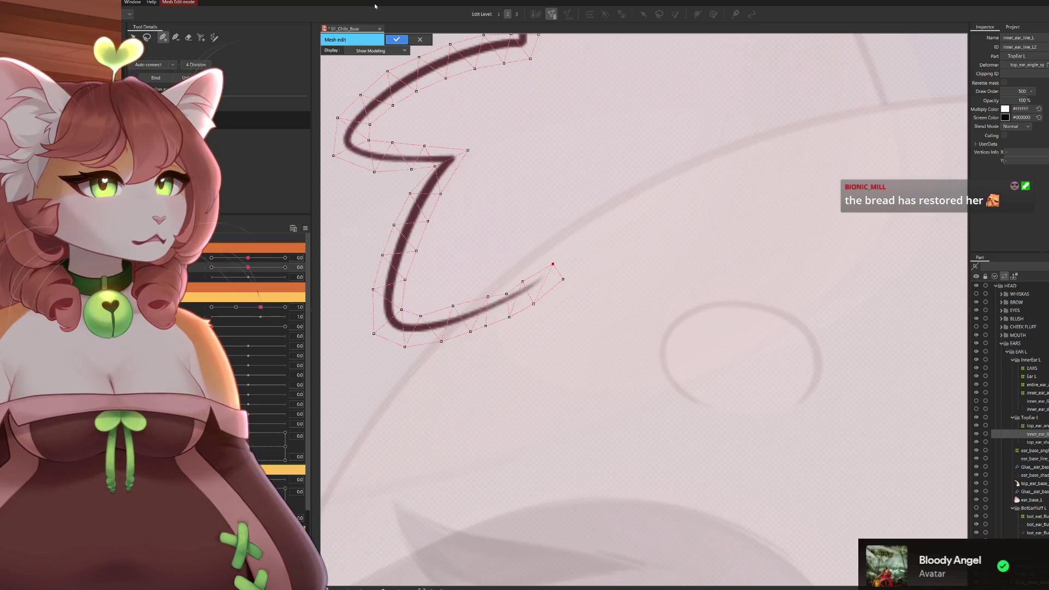
{"action": "left_click", "coordinate": [188, 37]}
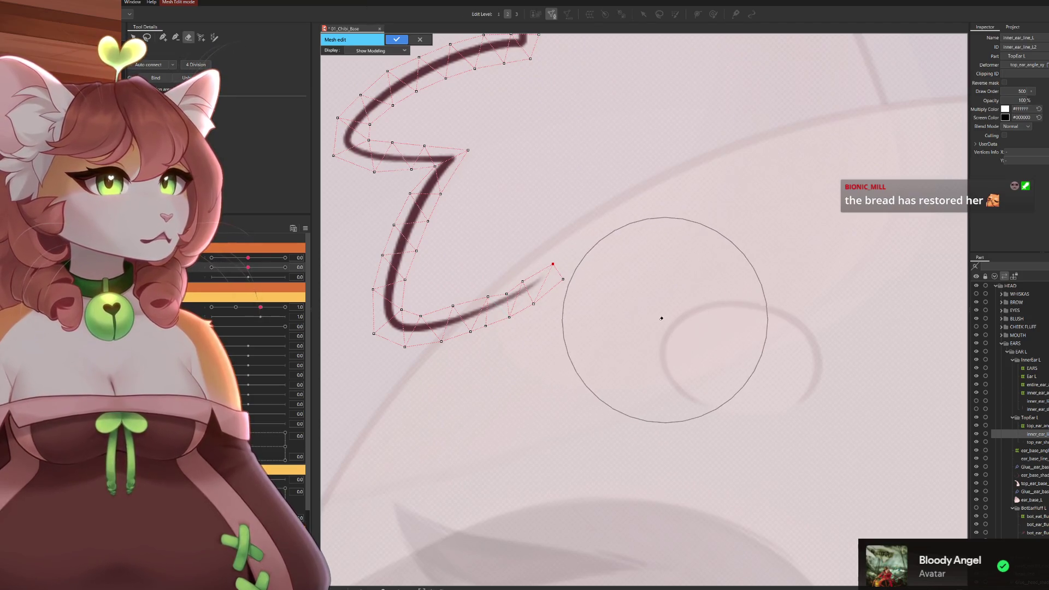
{"action": "left_click", "coordinate": [397, 39]}
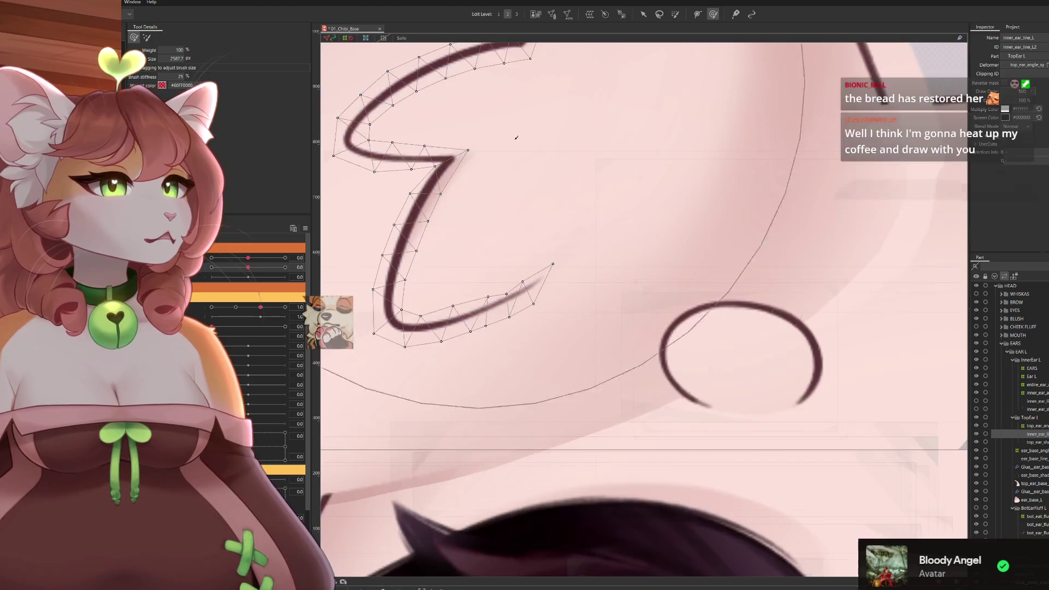
{"action": "left_click_drag", "start_coordinate": [523, 195], "coordinate": [609, 368]}
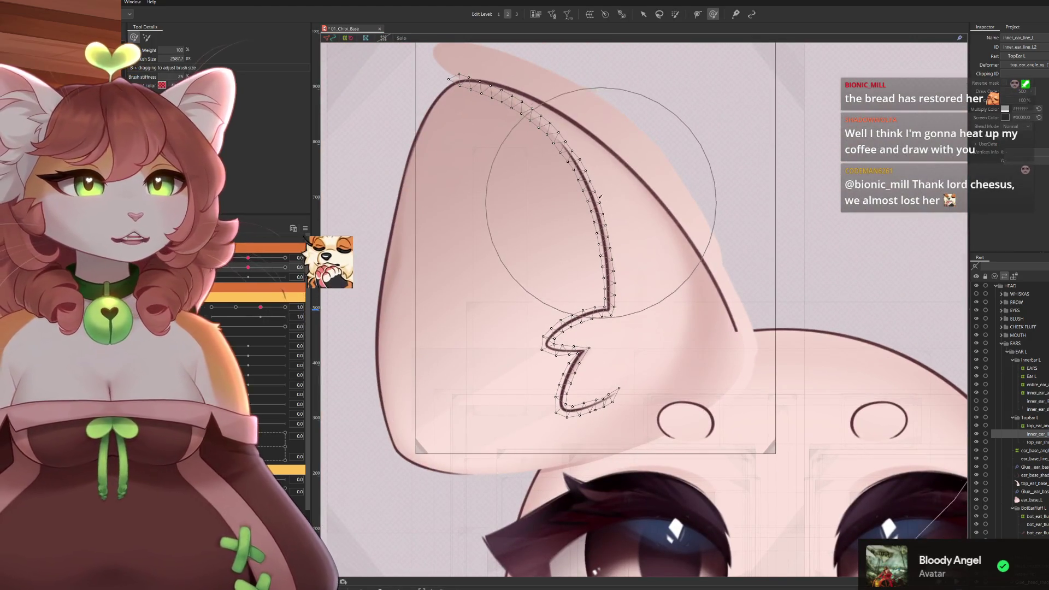
{"action": "scroll", "coordinate": [595, 371], "scroll_direction": "up", "scroll_amount": 5}
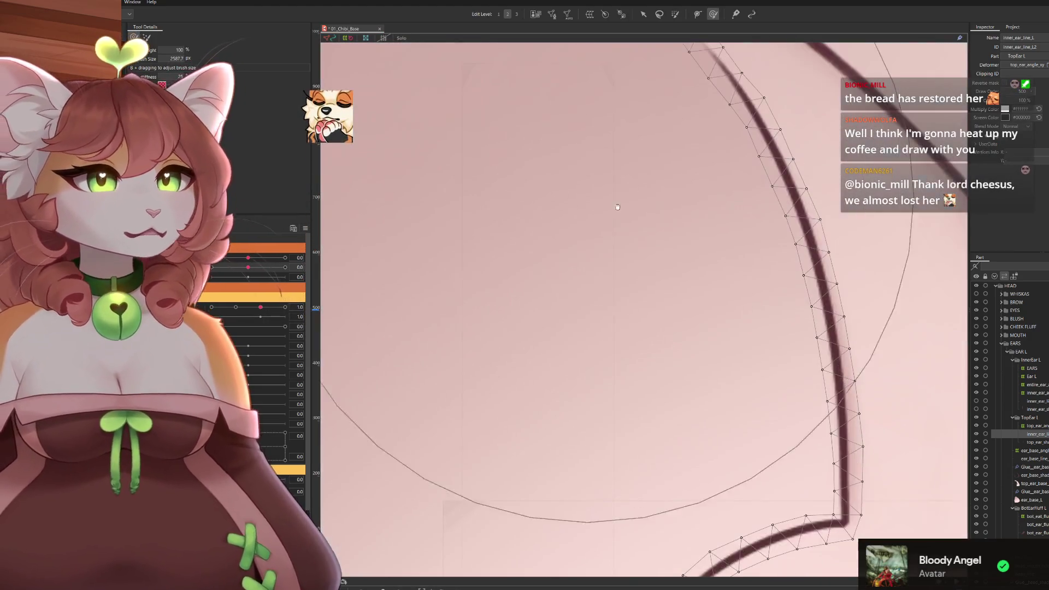
{"action": "scroll", "coordinate": [596, 370], "scroll_direction": "down", "scroll_amount": 3}
{"action": "scroll", "coordinate": [738, 394], "scroll_direction": "up", "scroll_amount": 2}
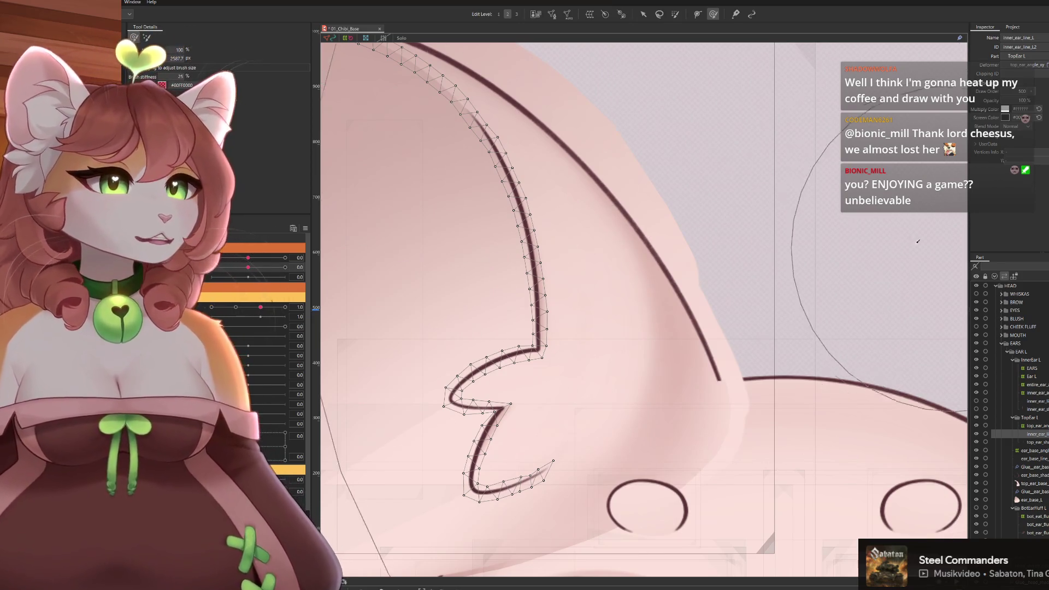
{"action": "scroll", "coordinate": [594, 314], "scroll_direction": "down", "scroll_amount": 3}
{"action": "scroll", "coordinate": [594, 314], "scroll_direction": "down", "scroll_amount": 2}
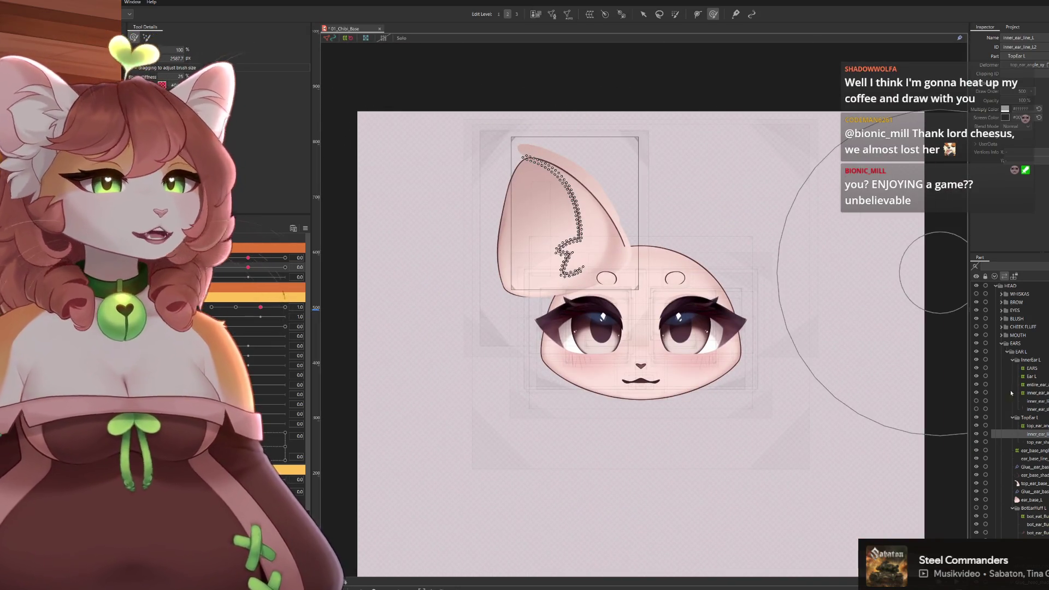
{"action": "scroll", "coordinate": [602, 208], "scroll_direction": "up", "scroll_amount": 3}
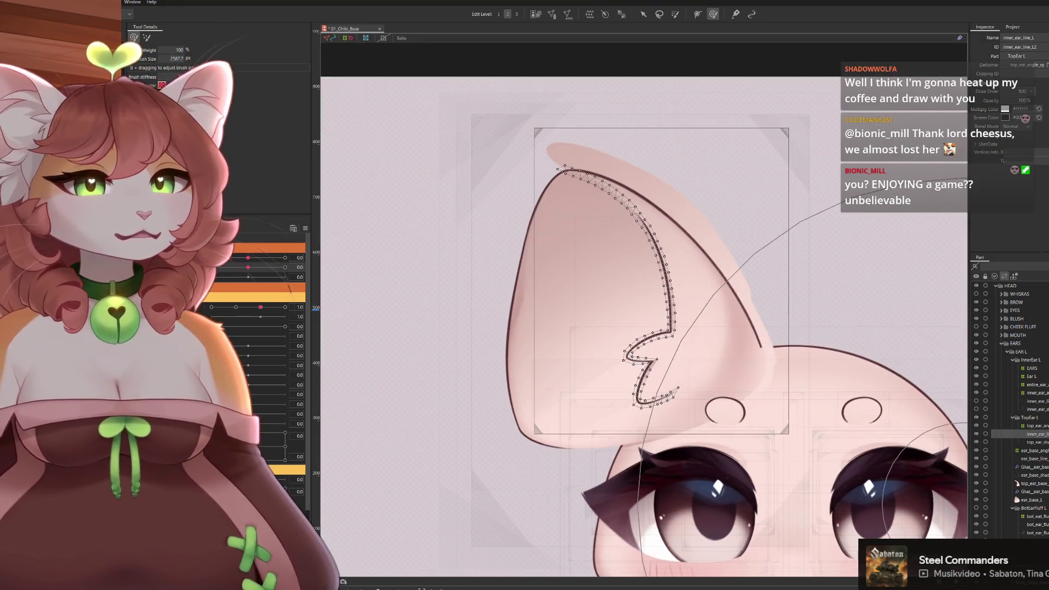
{"action": "left_click", "coordinate": [616, 367]}
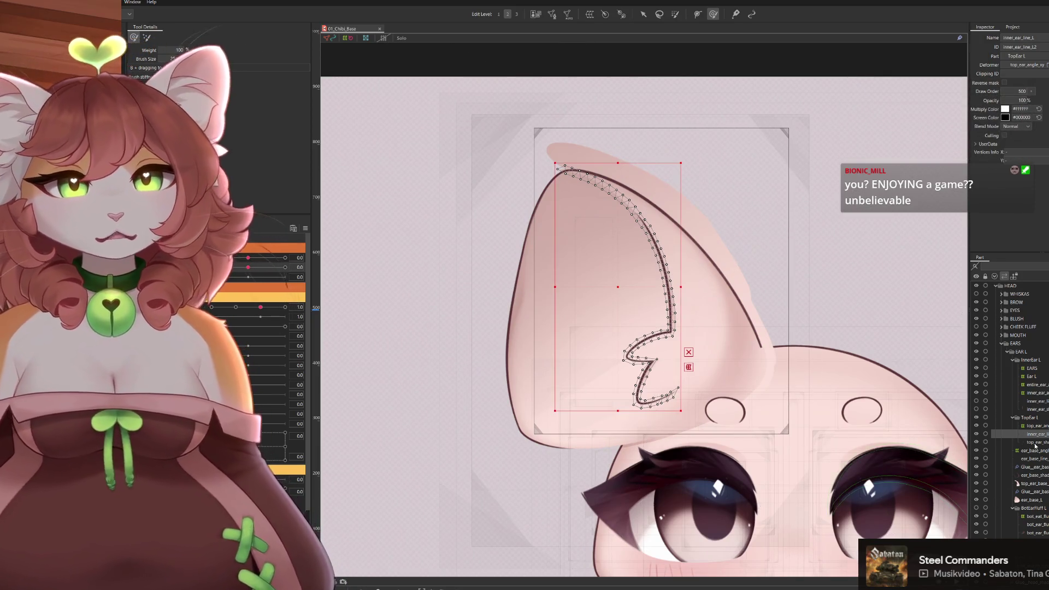
{"action": "left_click", "coordinate": [1036, 443], "text": "ctrl"}
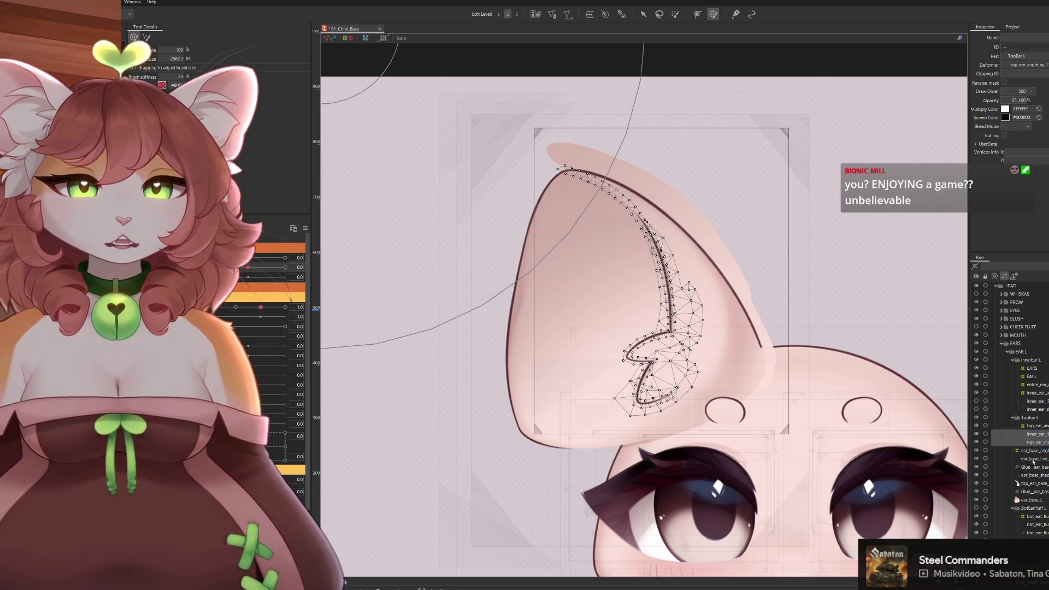
{"action": "left_click", "coordinate": [1034, 460]}
{"action": "left_click", "coordinate": [1020, 485]}
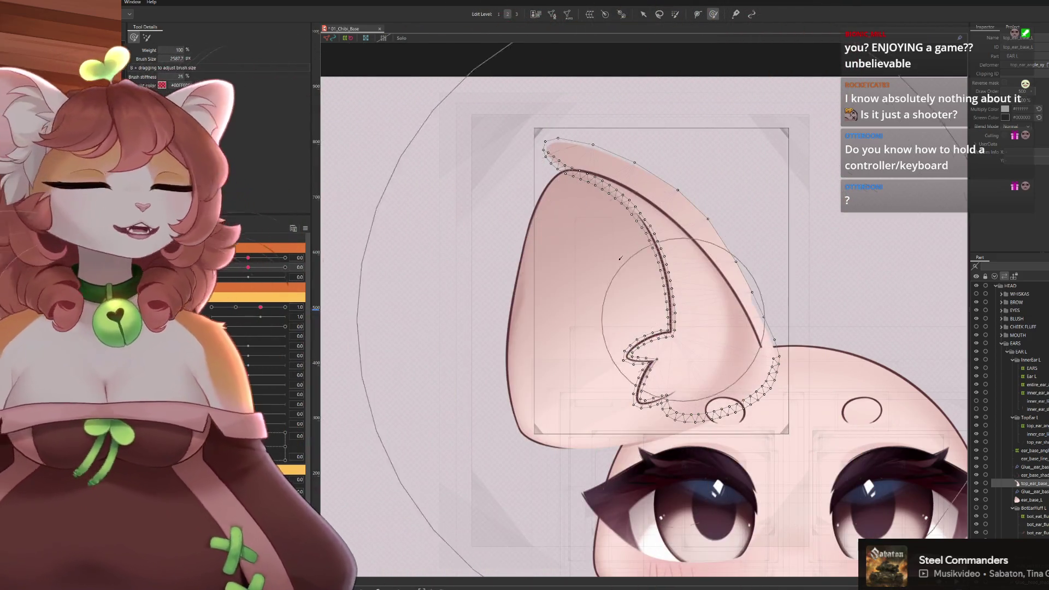
{"action": "scroll", "coordinate": [717, 356], "scroll_direction": "down", "scroll_amount": 2}
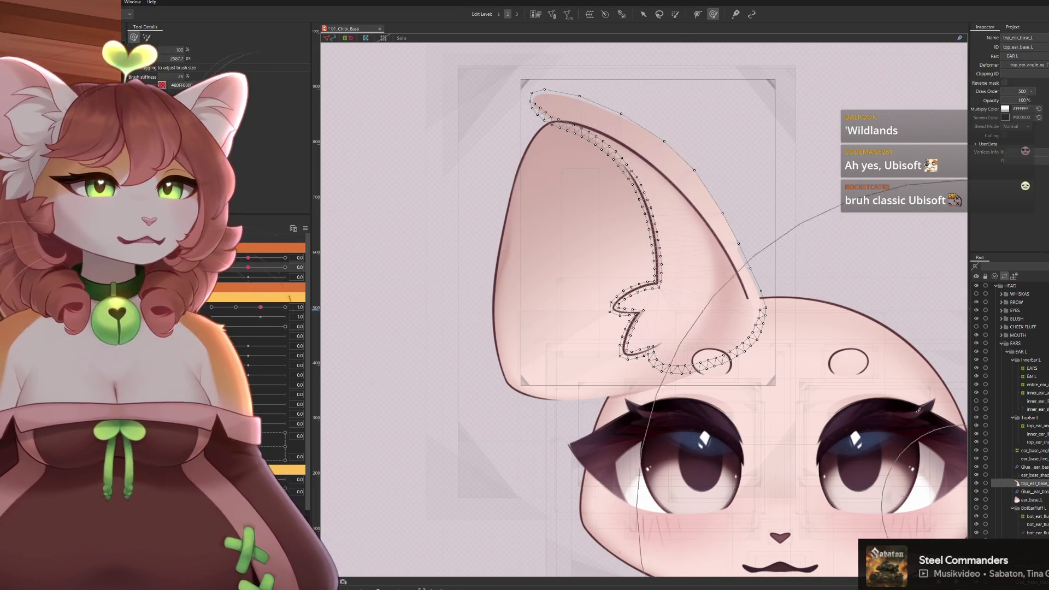
{"action": "left_click_drag", "start_coordinate": [708, 272], "coordinate": [671, 264]}
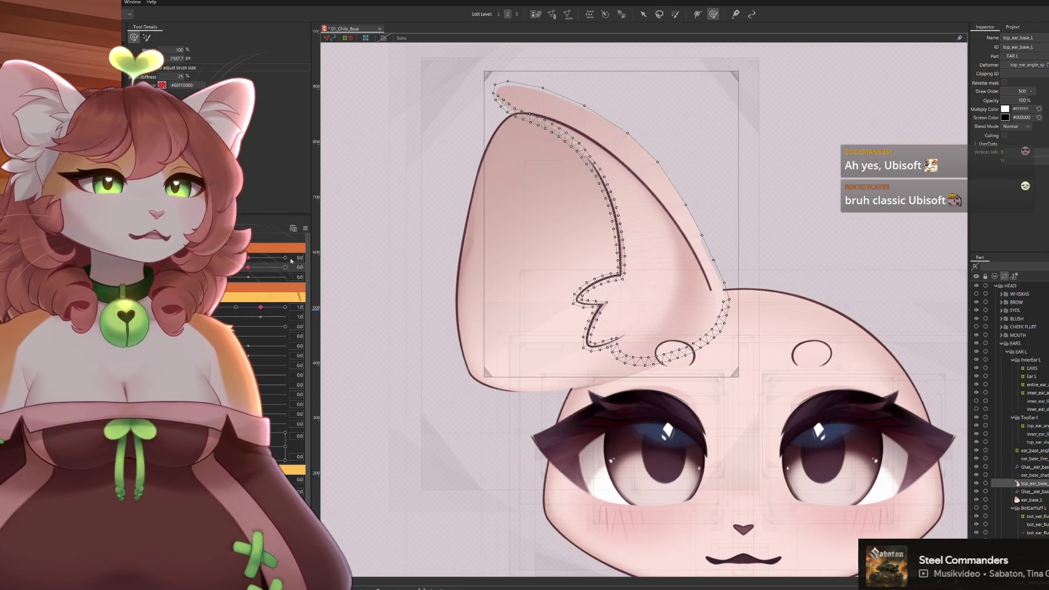
{"action": "mouse_move", "coordinate": [598, 129]}
{"action": "left_mouse_down"}
{"action": "mouse_move", "coordinate": [602, 156]}
{"action": "mouse_move", "coordinate": [667, 158]}
{"action": "left_mouse_up"}
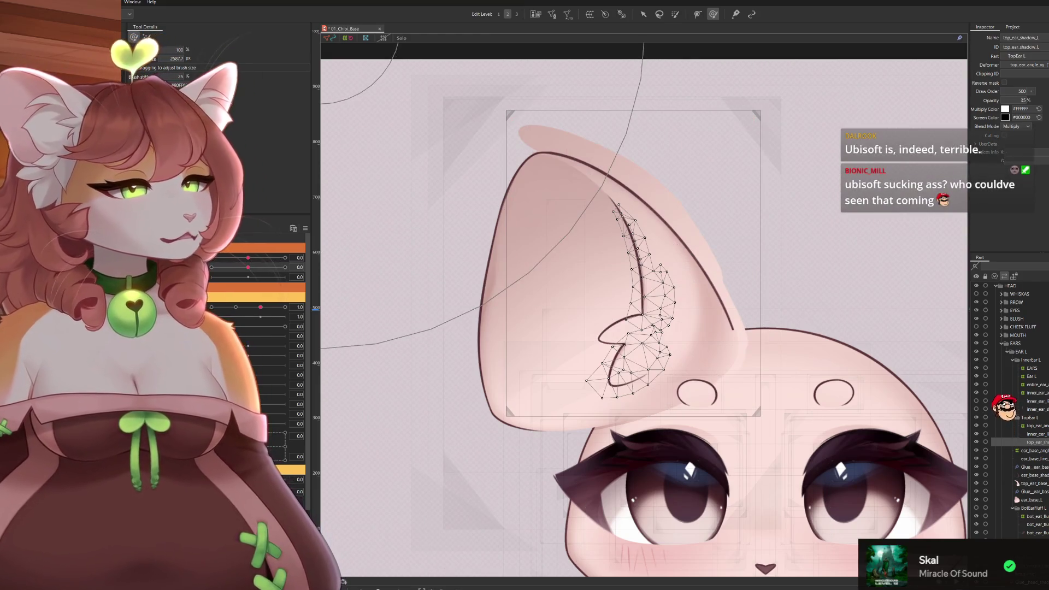
{"action": "left_click", "coordinate": [1035, 426]}
{"action": "left_click", "coordinate": [1035, 434]}
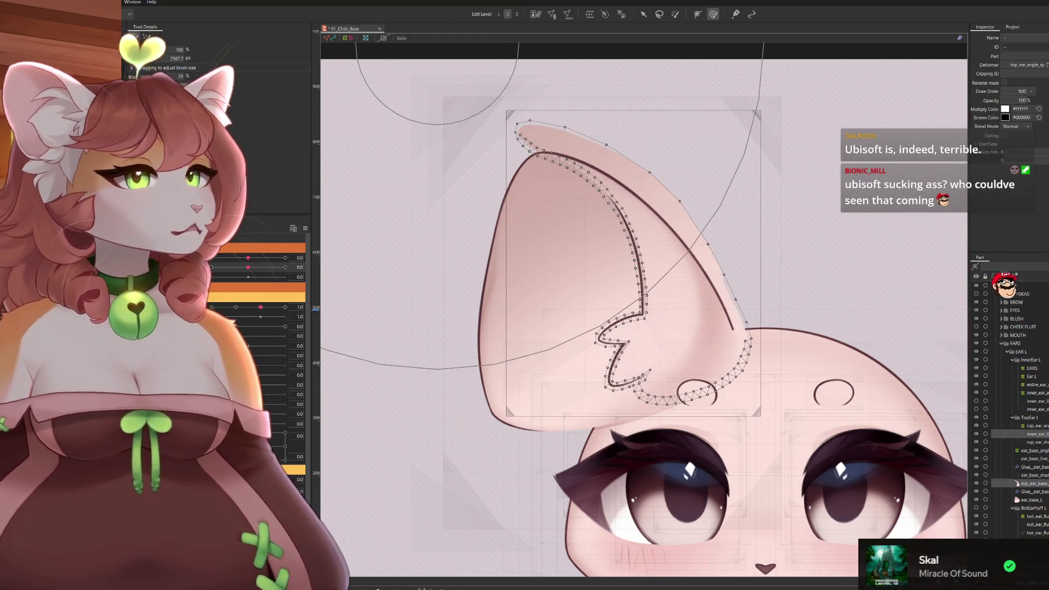
{"action": "left_click", "coordinate": [557, 15]}
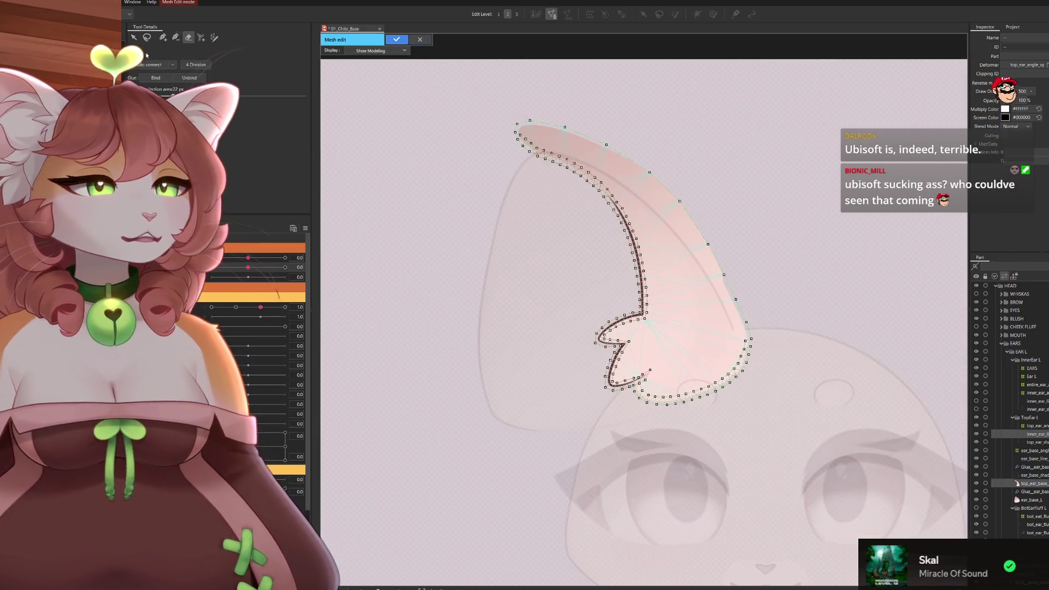
{"action": "key", "text": "ctrl+a"}
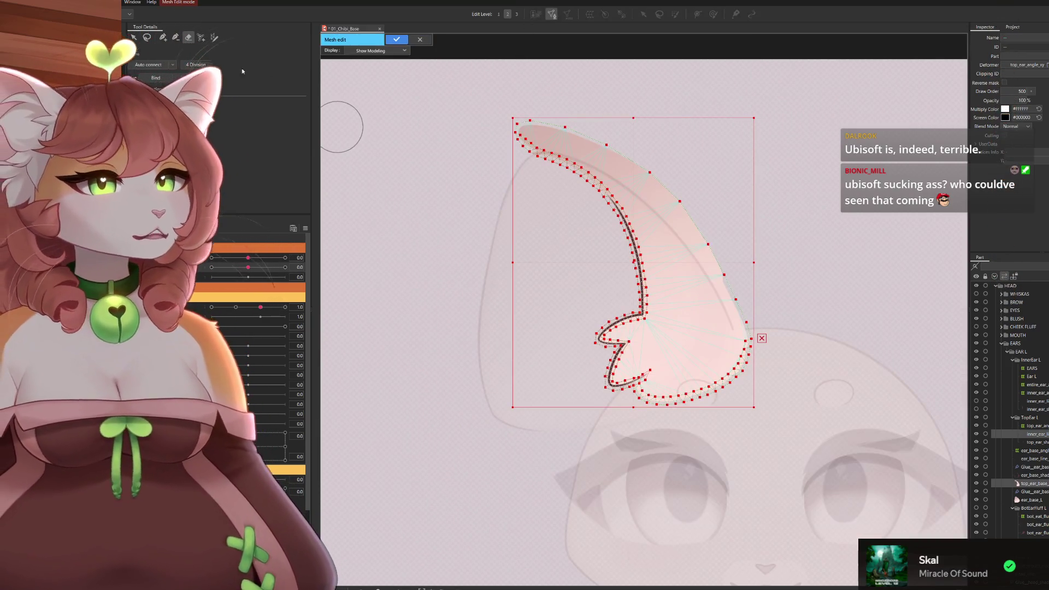
{"action": "left_click", "coordinate": [166, 80]}
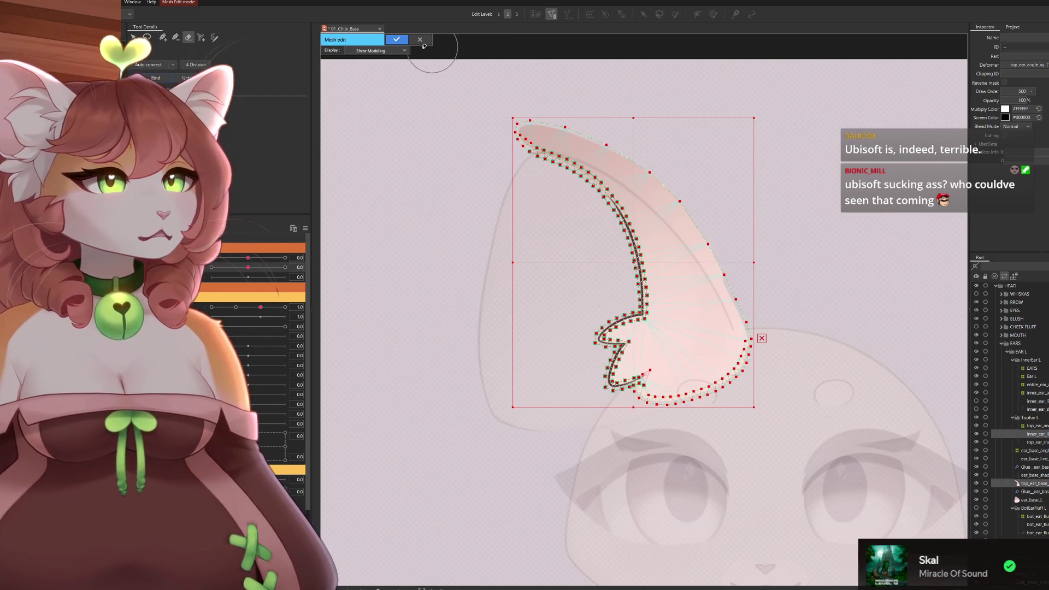
{"action": "left_click", "coordinate": [397, 39]}
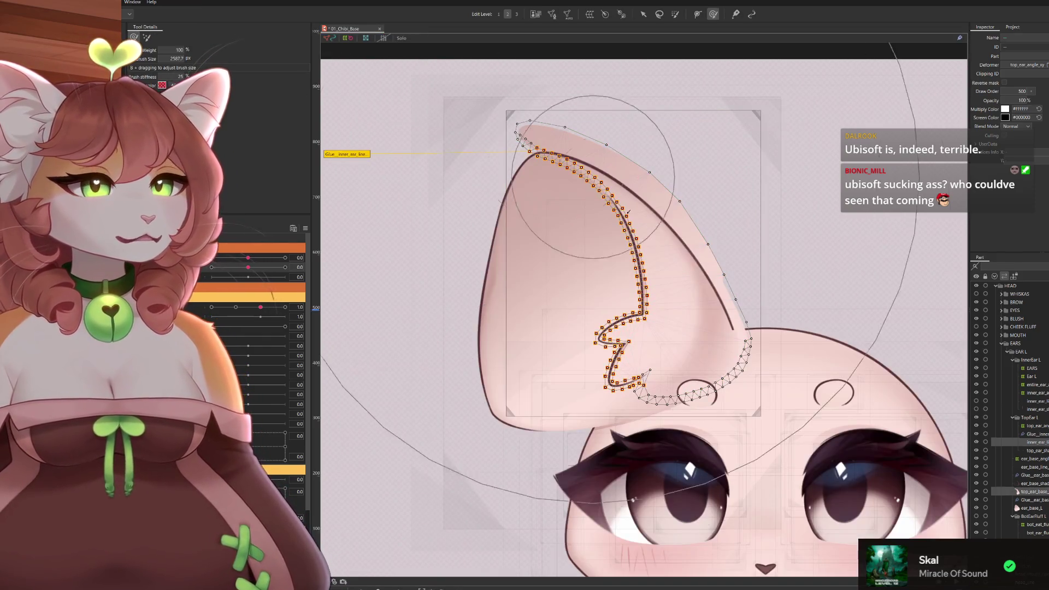
{"action": "scroll", "coordinate": [653, 271], "scroll_direction": "down", "scroll_amount": 2}
{"action": "left_click_drag", "start_coordinate": [653, 271], "coordinate": [659, 245]}
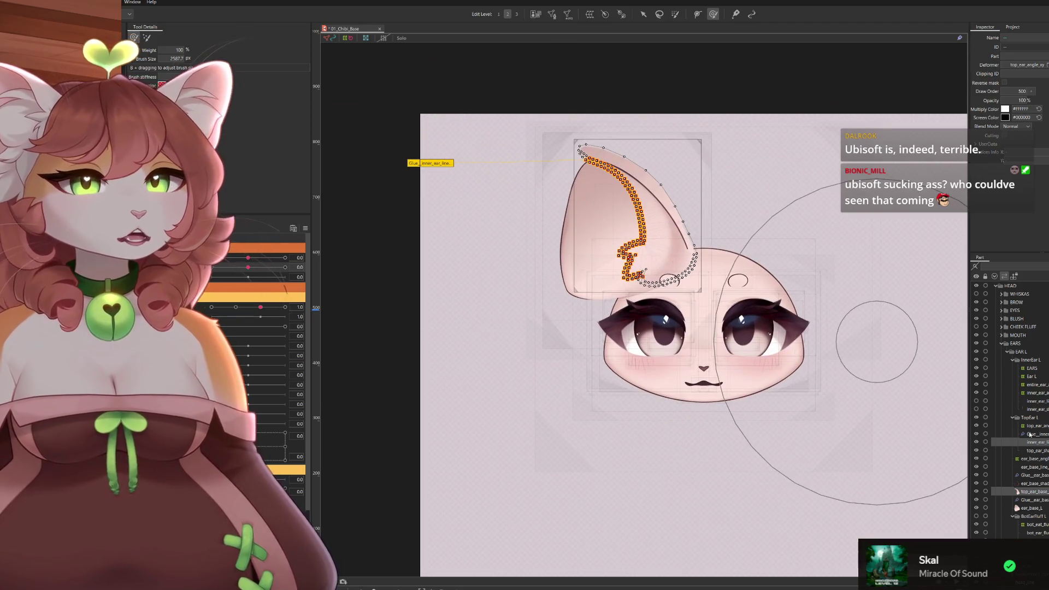
{"action": "scroll", "coordinate": [492, 235], "scroll_direction": "up", "scroll_amount": 2}
{"action": "left_click", "coordinate": [650, 369]}
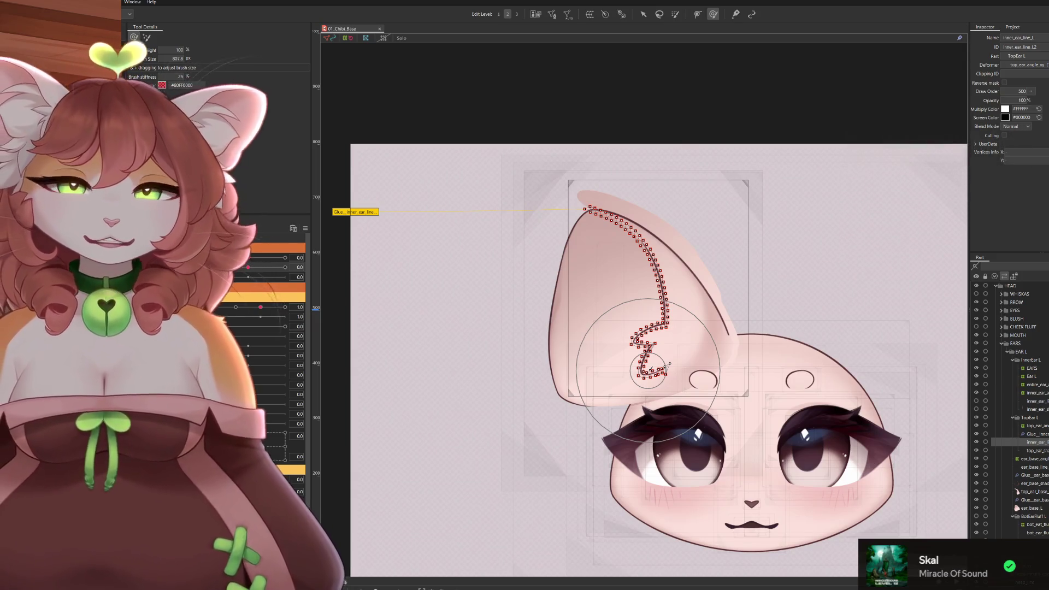
{"action": "scroll", "coordinate": [700, 341], "scroll_direction": "down", "scroll_amount": 3}
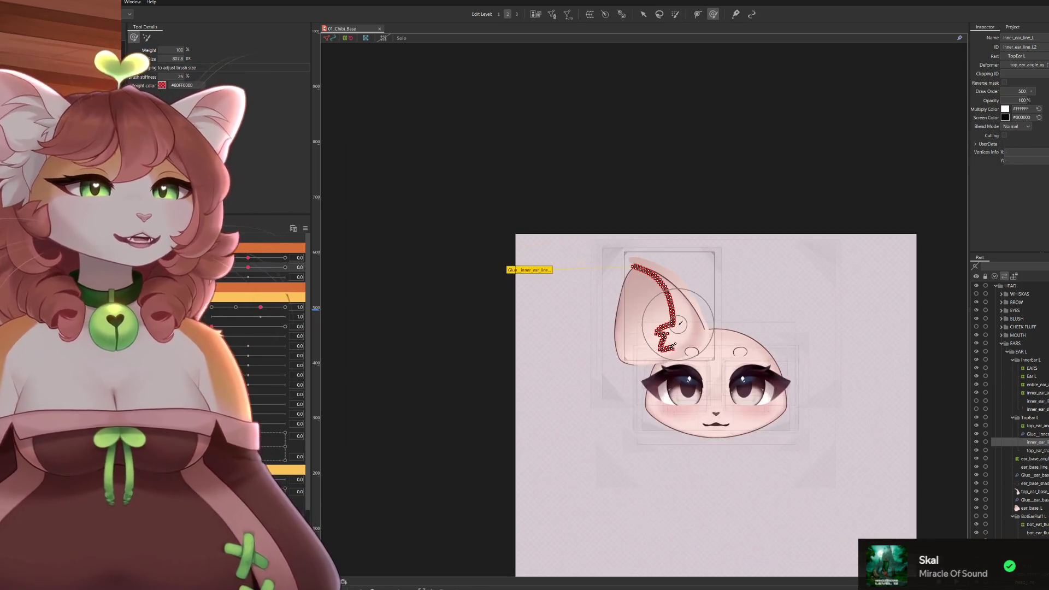
{"action": "scroll", "coordinate": [534, 380], "scroll_direction": "up", "scroll_amount": 5}
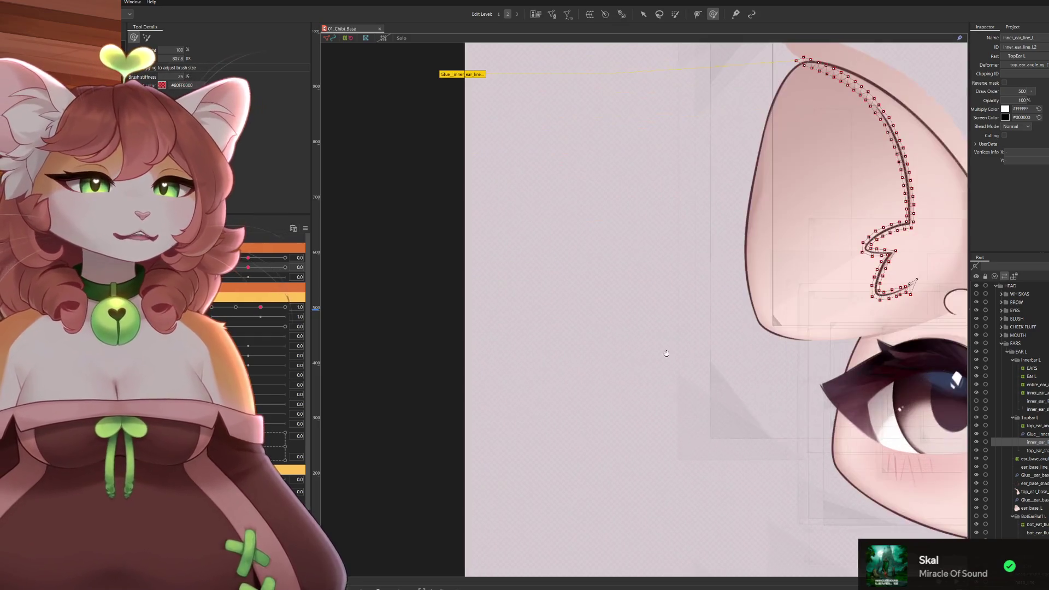
{"action": "scroll", "coordinate": [583, 388], "scroll_direction": "right", "scroll_amount": 3}
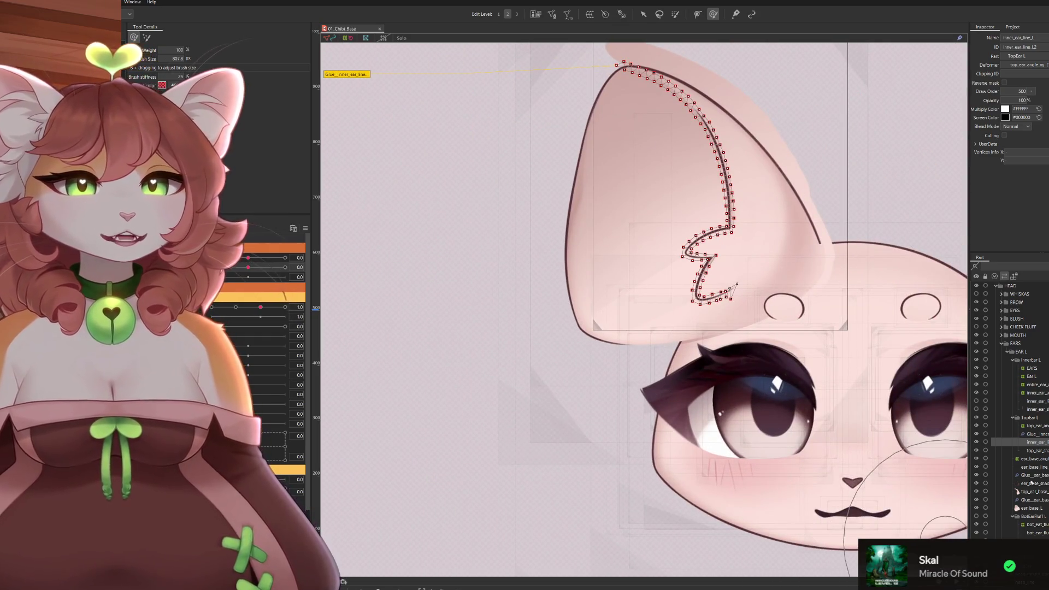
{"action": "left_click", "coordinate": [1032, 509]}
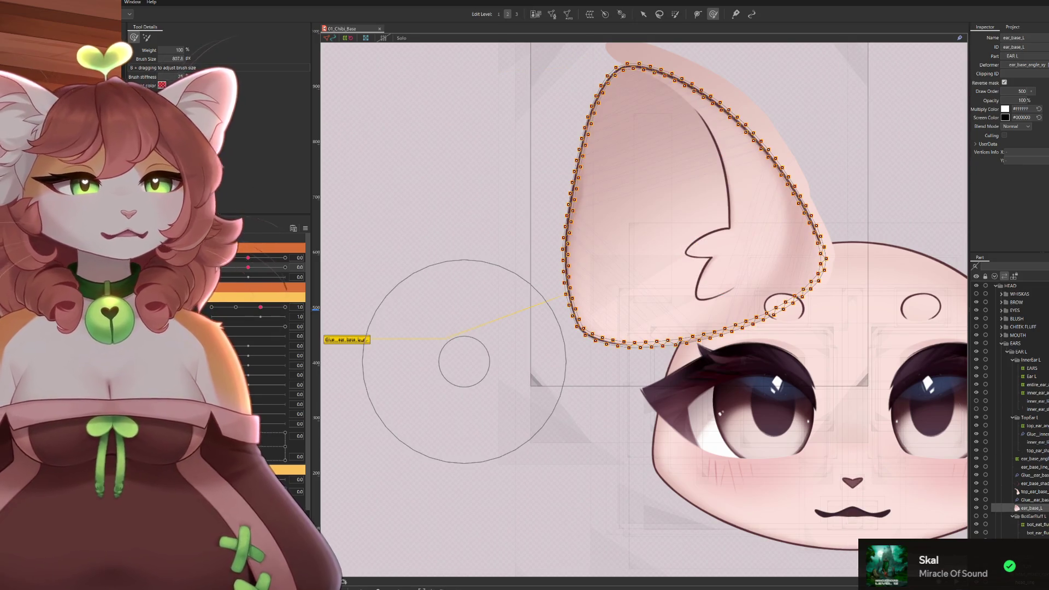
Set top_ear_base_L's Clipping ID to ear_base_L.
{"action": "left_click", "coordinate": [1032, 459]}
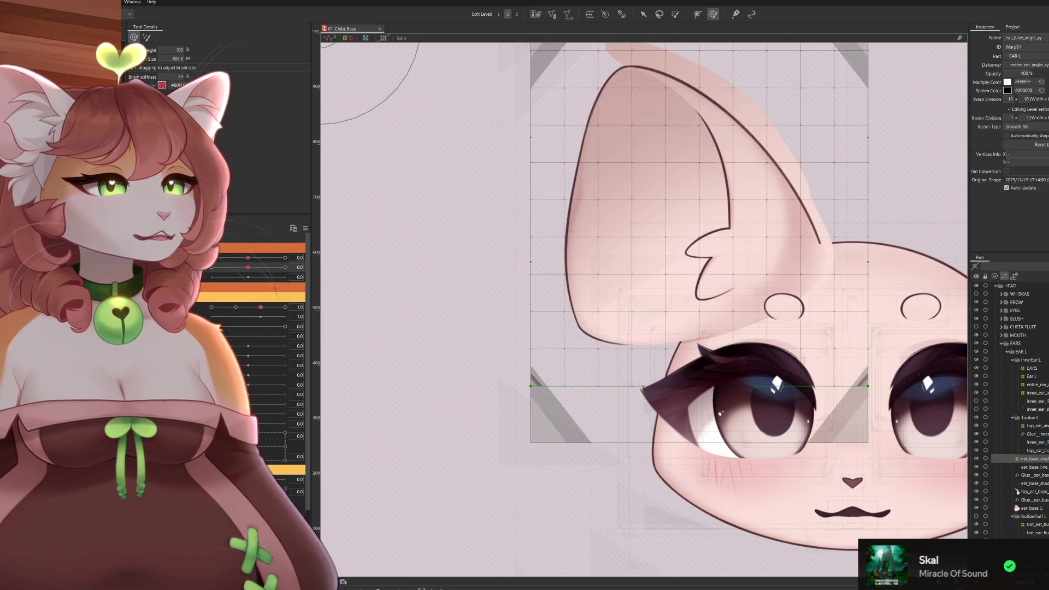
{"action": "scroll", "coordinate": [582, 372], "scroll_direction": "down", "scroll_amount": 3}
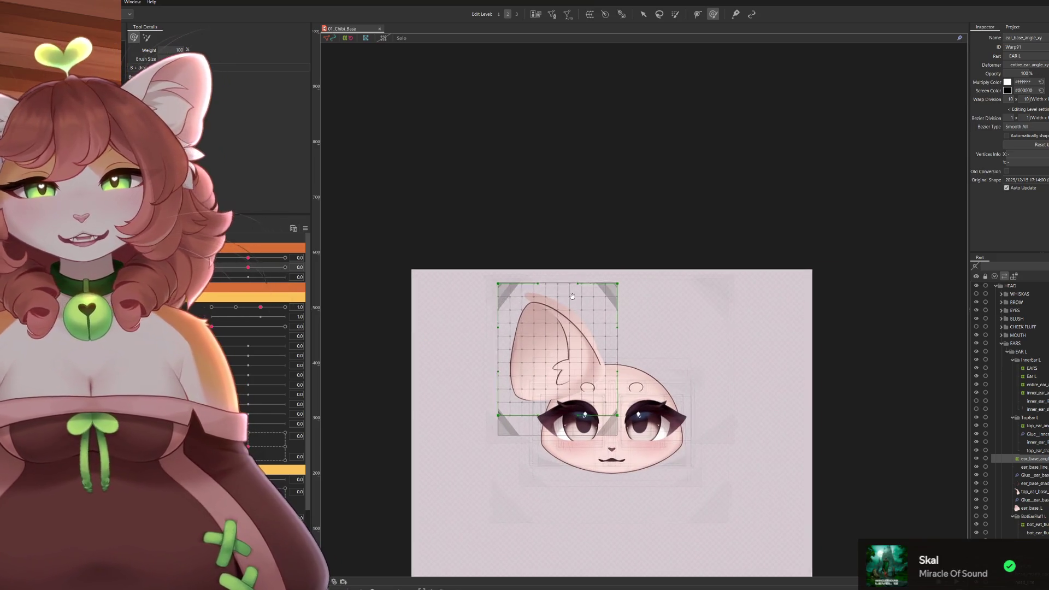
{"action": "scroll", "coordinate": [673, 294], "scroll_direction": "up", "scroll_amount": 3}
{"action": "scroll", "coordinate": [673, 294], "scroll_direction": "down", "scroll_amount": 2}
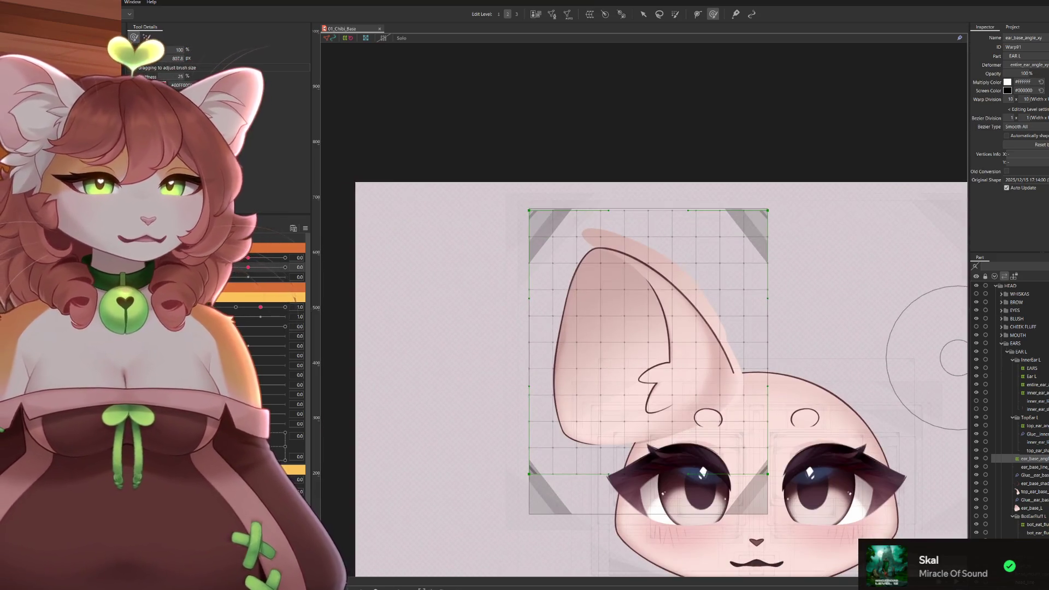
{"action": "left_click", "coordinate": [1031, 508]}
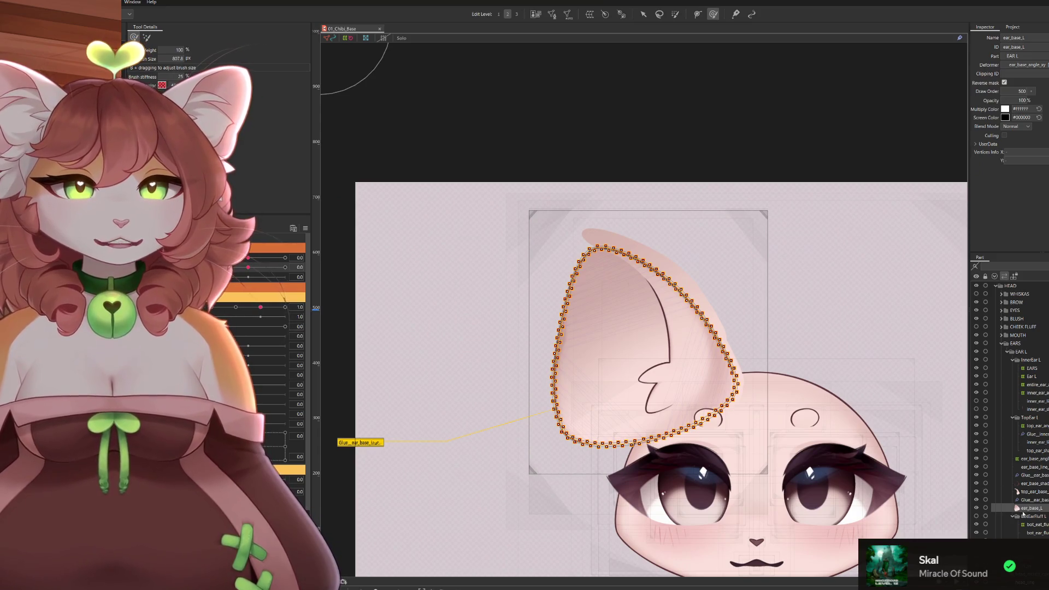
{"action": "left_click", "coordinate": [1009, 491]}
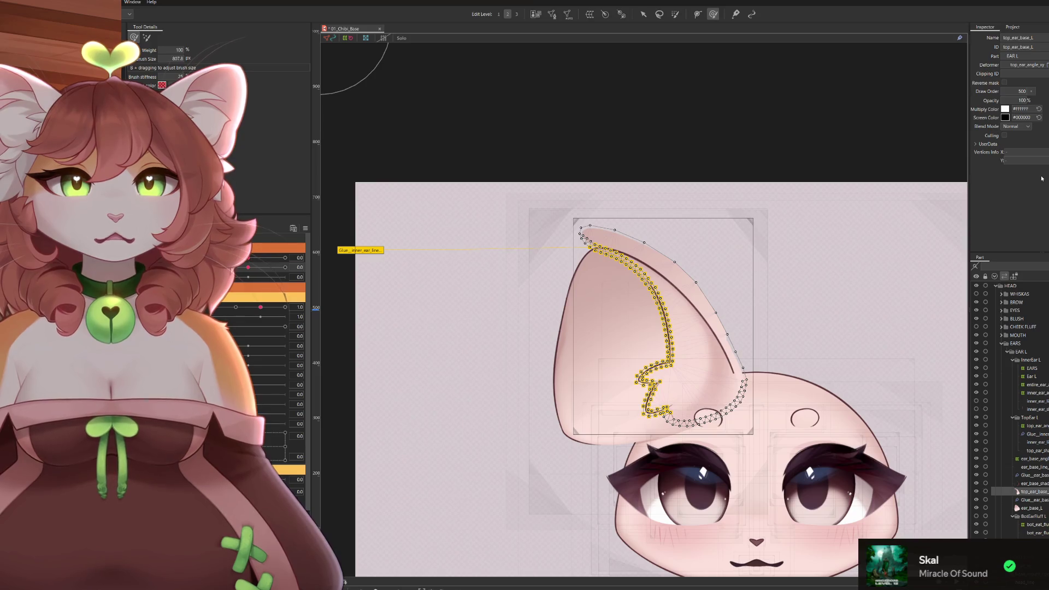
{"action": "left_click", "coordinate": [1017, 73]}
{"action": "type", "text": "ear_base_L"}
Select the ear's warp deformer and set the ear angle parameter to 30; undo a trial brush deformation.
{"action": "left_click", "coordinate": [643, 13]}
{"action": "left_click", "coordinate": [614, 97]}
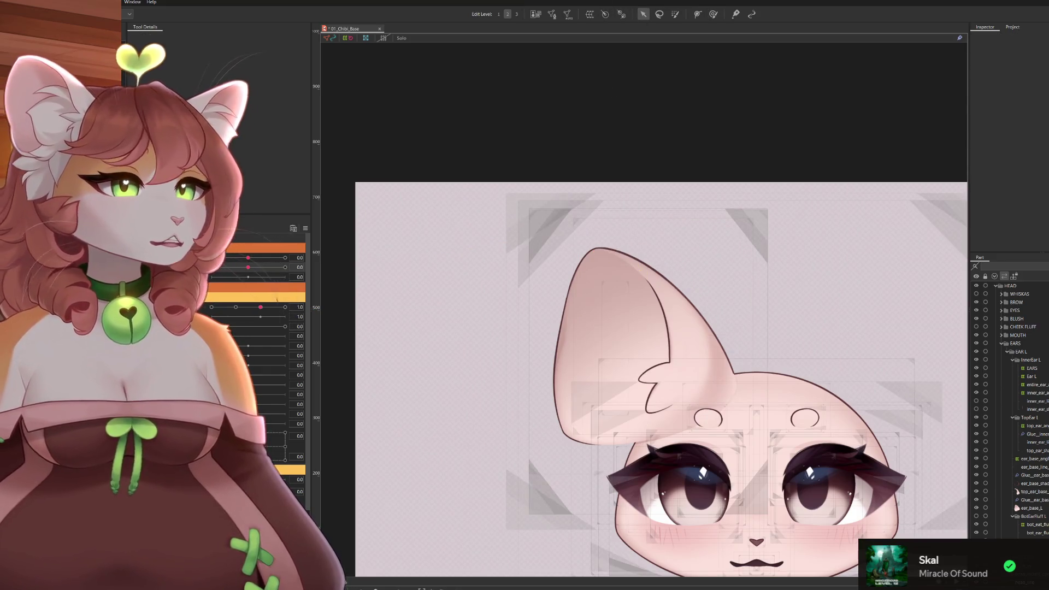
{"action": "left_click", "coordinate": [702, 391]}
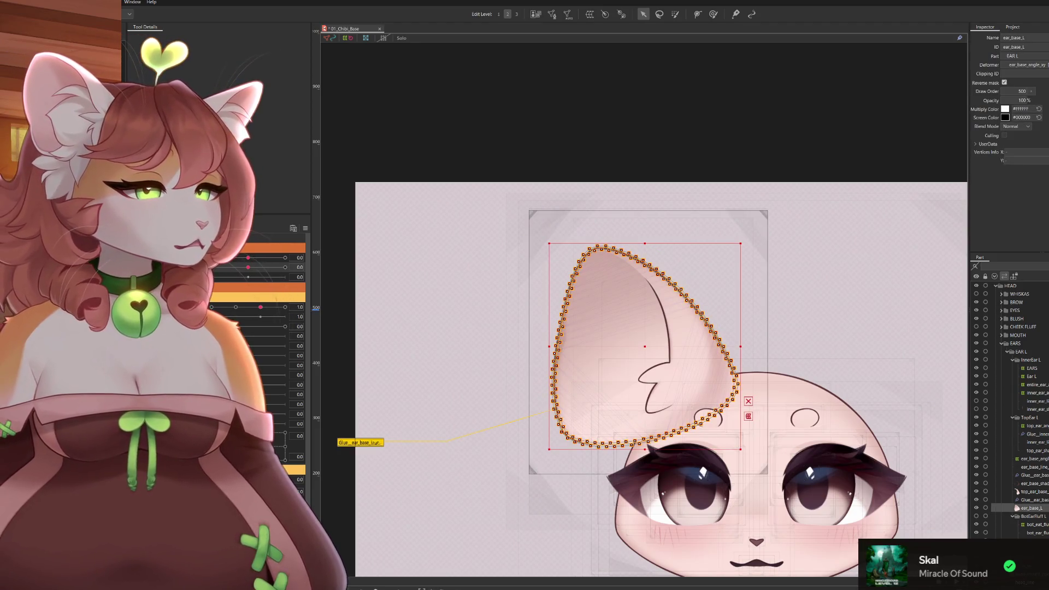
{"action": "left_click", "coordinate": [1033, 458]}
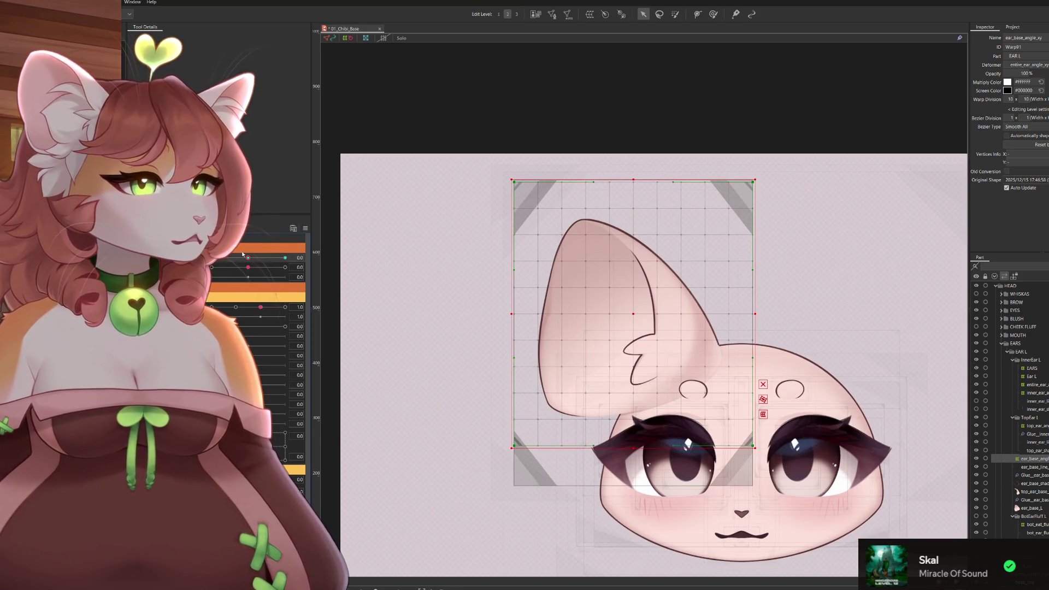
{"action": "left_click_drag", "start_coordinate": [248, 256], "coordinate": [389, 272]}
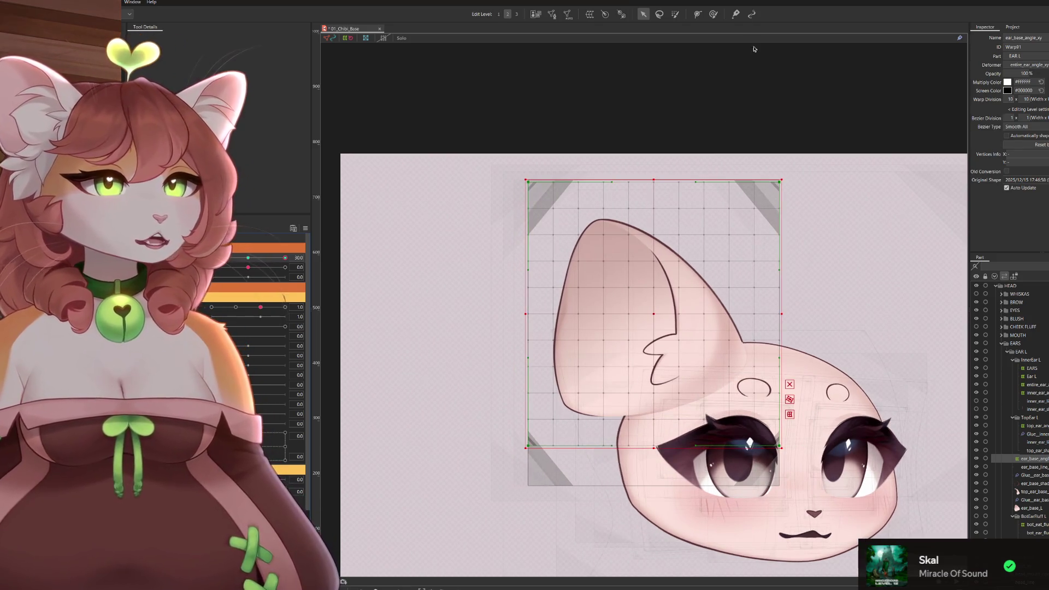
{"action": "left_click", "coordinate": [714, 15]}
{"action": "mouse_move", "coordinate": [508, 285]}
{"action": "left_mouse_down"}
{"action": "mouse_move", "coordinate": [628, 240]}
{"action": "mouse_move", "coordinate": [628, 187]}
{"action": "mouse_move", "coordinate": [680, 206]}
{"action": "mouse_move", "coordinate": [591, 105]}
{"action": "mouse_move", "coordinate": [632, 105]}
{"action": "mouse_move", "coordinate": [625, 100]}
{"action": "mouse_move", "coordinate": [619, 120]}
{"action": "left_mouse_up"}
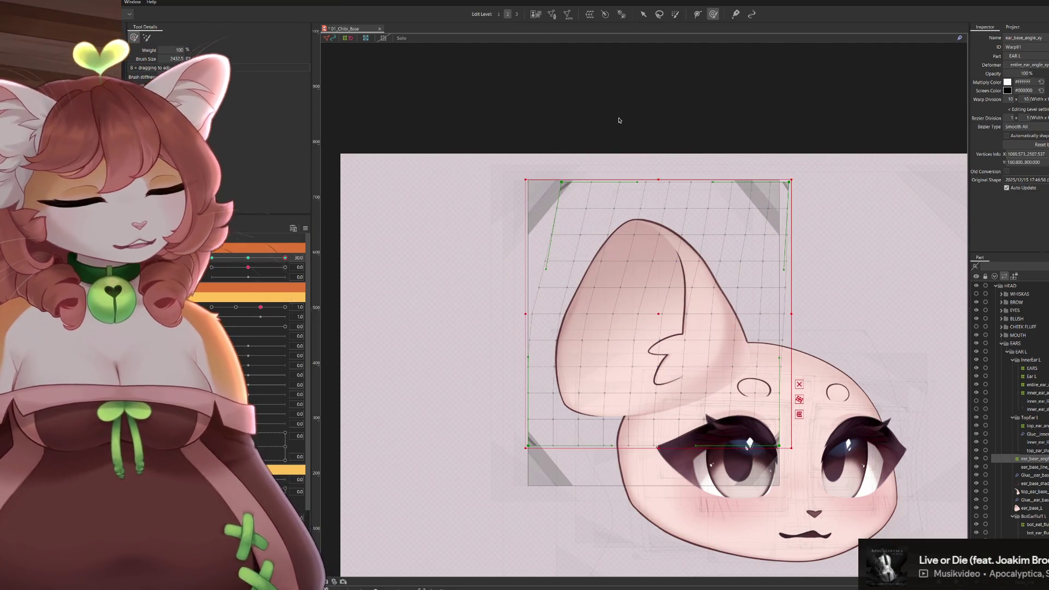
{"action": "key", "text": "ctrl+z"}
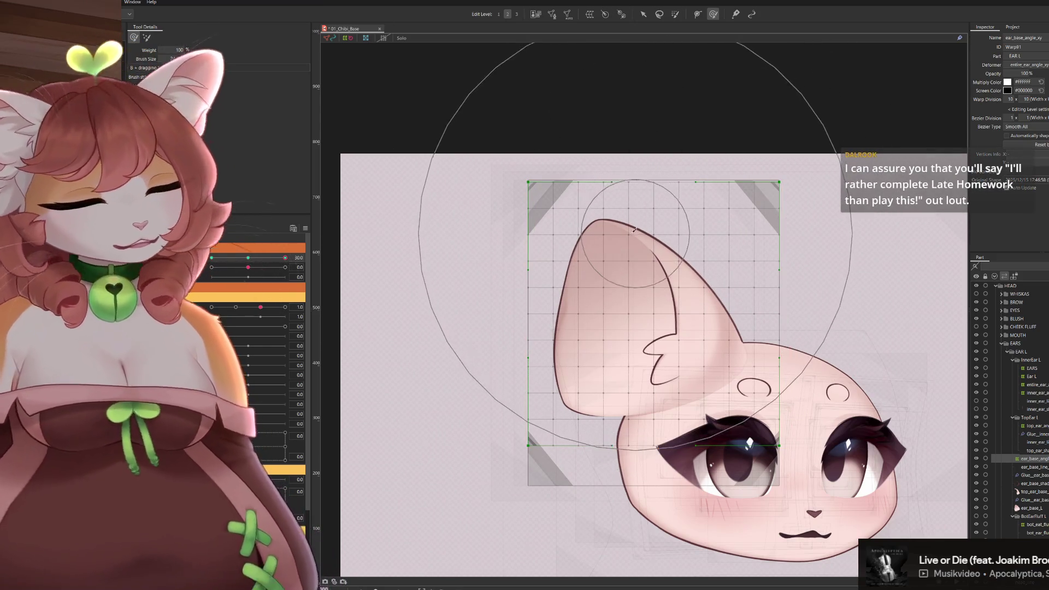
Place a temporary deform path vertically across the ear with a control point at its top.
{"action": "key", "text": "t"}
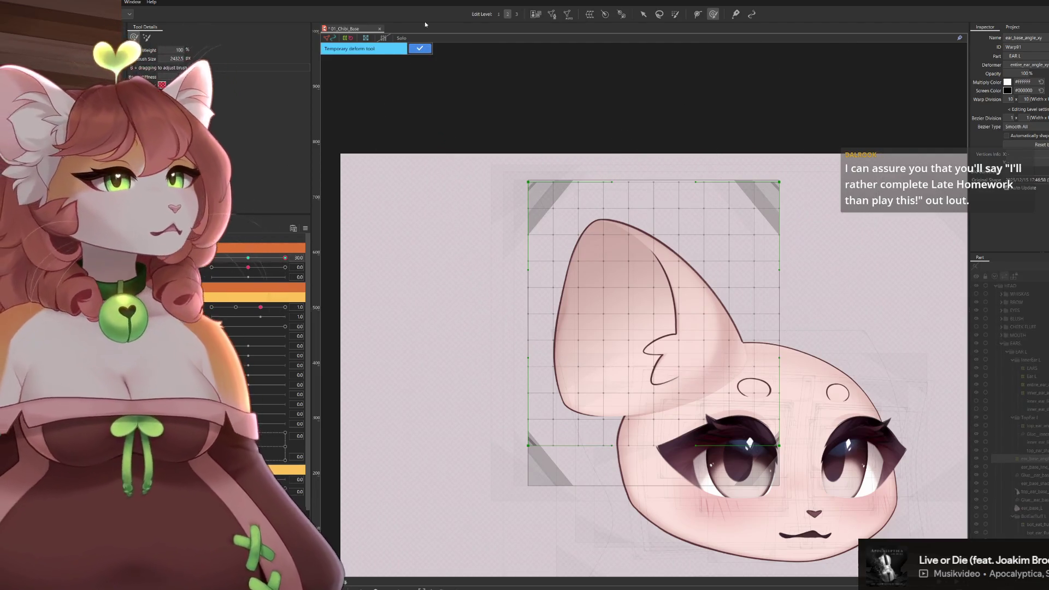
{"action": "left_click", "coordinate": [643, 14]}
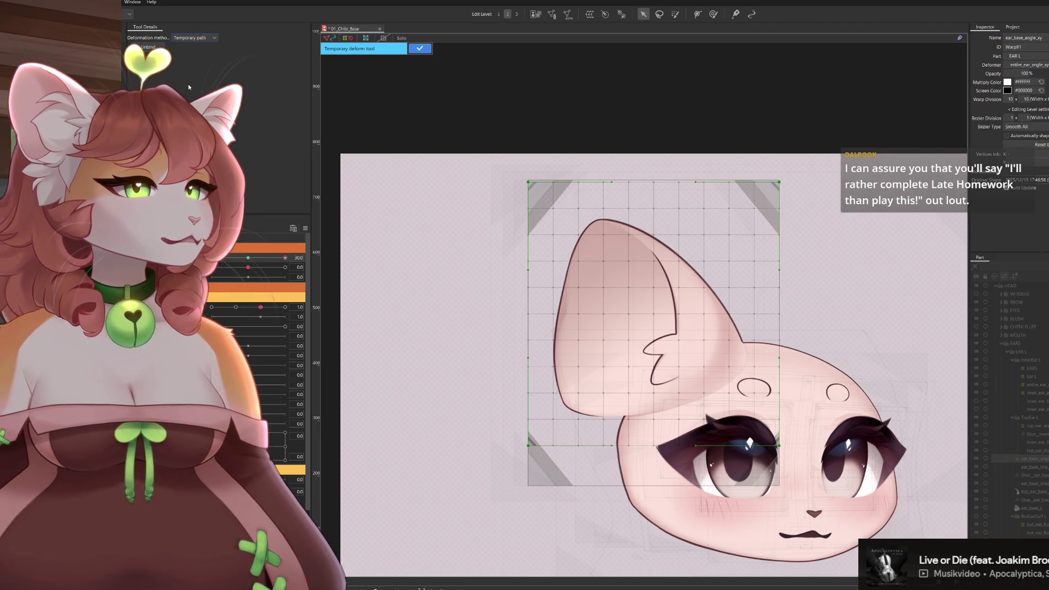
{"action": "left_click", "coordinate": [664, 476]}
{"action": "left_click", "coordinate": [656, 284]}
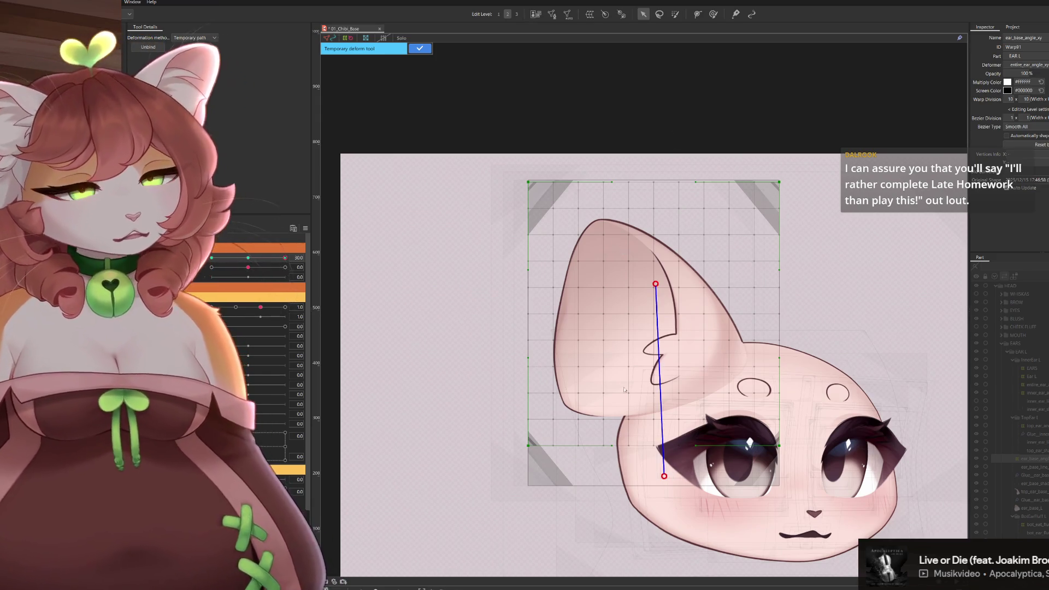
{"action": "left_click", "coordinate": [639, 476]}
{"action": "left_click", "coordinate": [610, 299]}
{"action": "left_click", "coordinate": [597, 135]}
Bend the path rightward so the ear leans over, then apply the deformation.
{"action": "left_click_drag", "start_coordinate": [595, 134], "coordinate": [648, 135]}
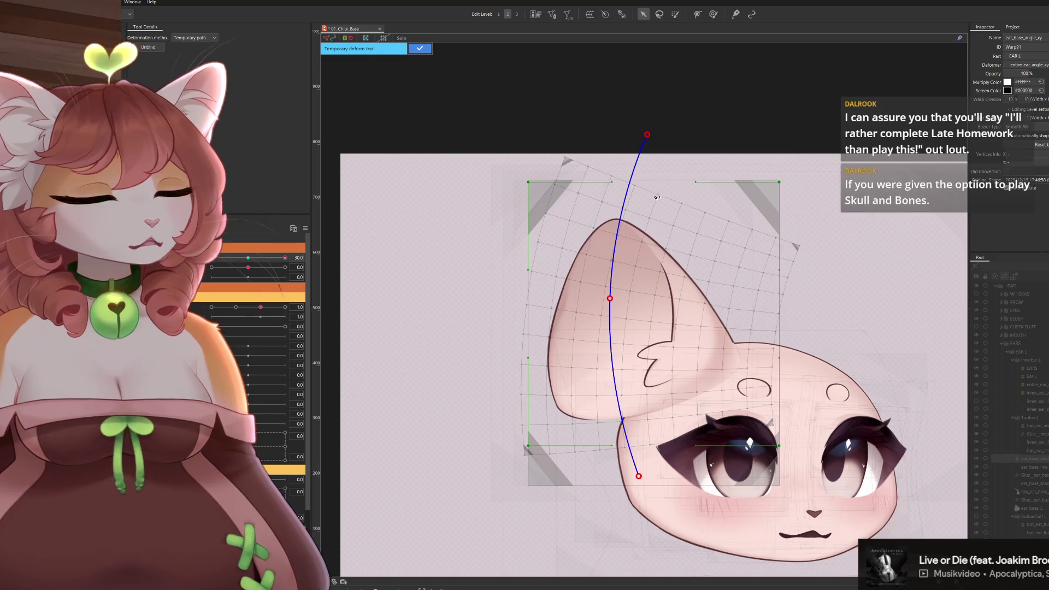
{"action": "key", "text": "ctrl+z"}
{"action": "left_click_drag", "start_coordinate": [610, 299], "coordinate": [632, 298]}
{"action": "left_click_drag", "start_coordinate": [594, 135], "coordinate": [654, 133]}
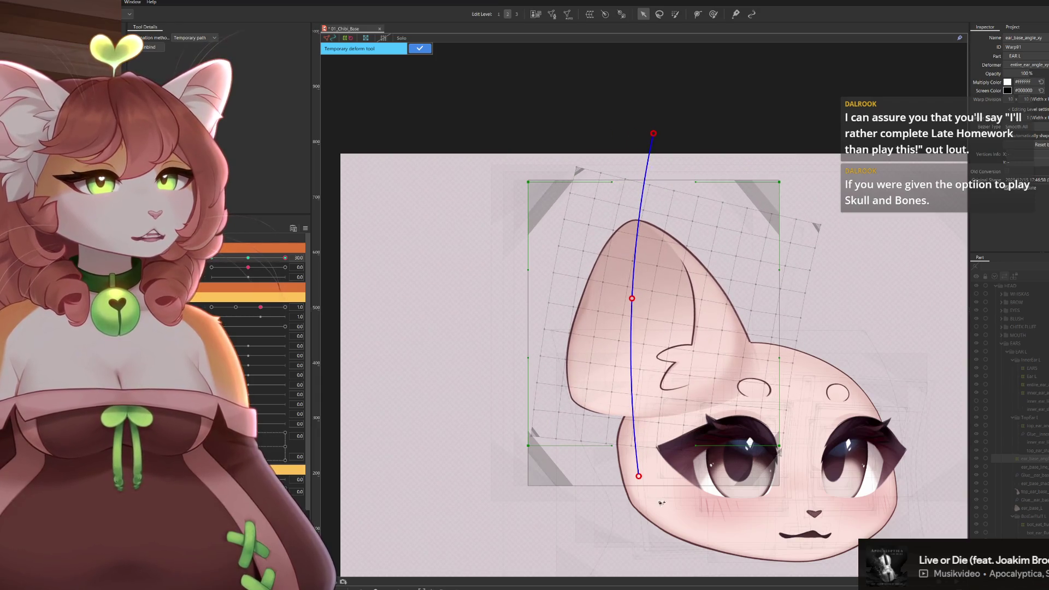
{"action": "left_click_drag", "start_coordinate": [640, 477], "coordinate": [664, 476]}
{"action": "left_click_drag", "start_coordinate": [656, 135], "coordinate": [668, 134]}
{"action": "left_click", "coordinate": [420, 49]}
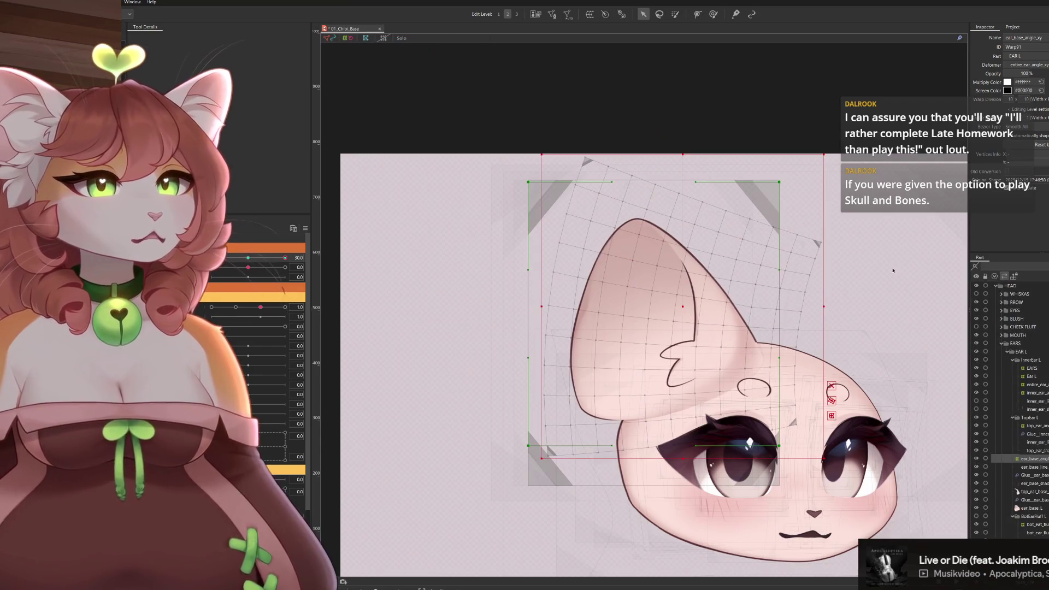
Shift the ear warp slightly left and scrub the ear angle to preview the tilt.
{"action": "left_click_drag", "start_coordinate": [682, 305], "coordinate": [667, 306]}
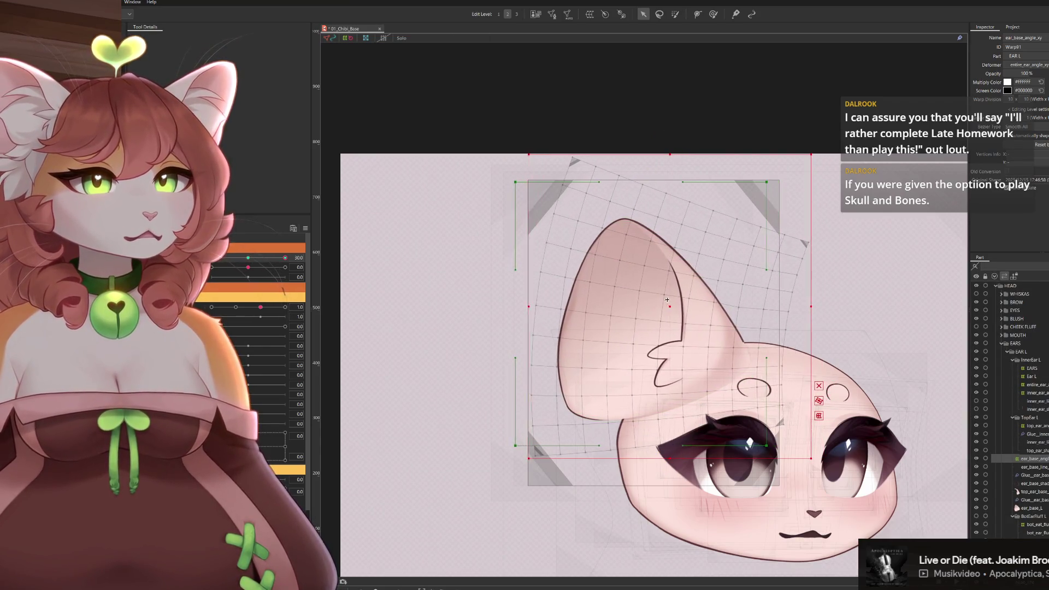
{"action": "mouse_move", "coordinate": [284, 256]}
{"action": "left_mouse_down"}
{"action": "mouse_move", "coordinate": [248, 257]}
{"action": "mouse_move", "coordinate": [328, 254]}
{"action": "left_mouse_up"}
{"action": "key", "text": "ctrl+h"}
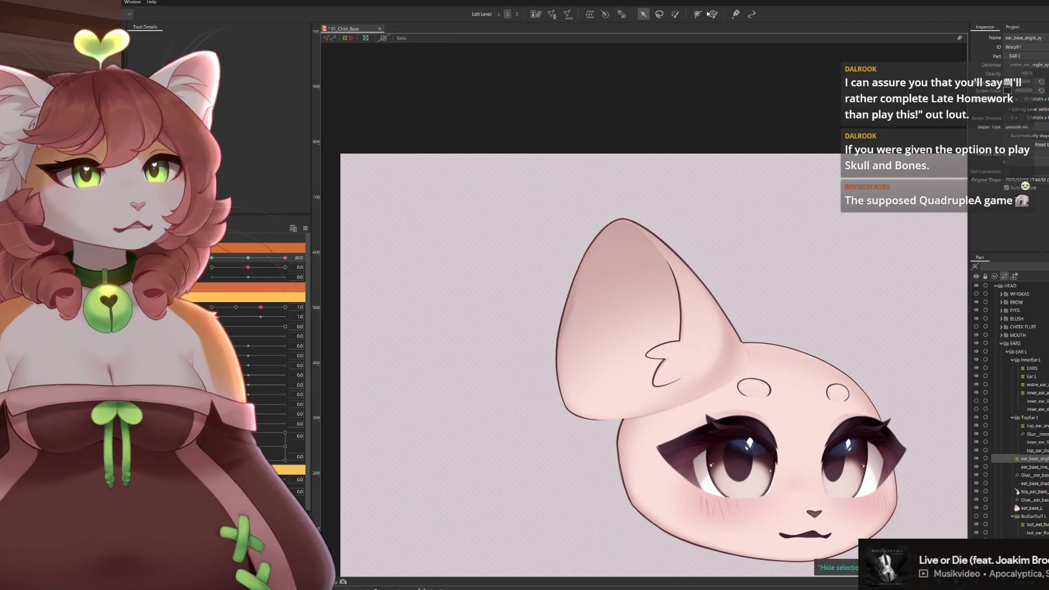
{"action": "left_click", "coordinate": [713, 14]}
{"action": "left_click_drag", "start_coordinate": [787, 211], "coordinate": [745, 182]}
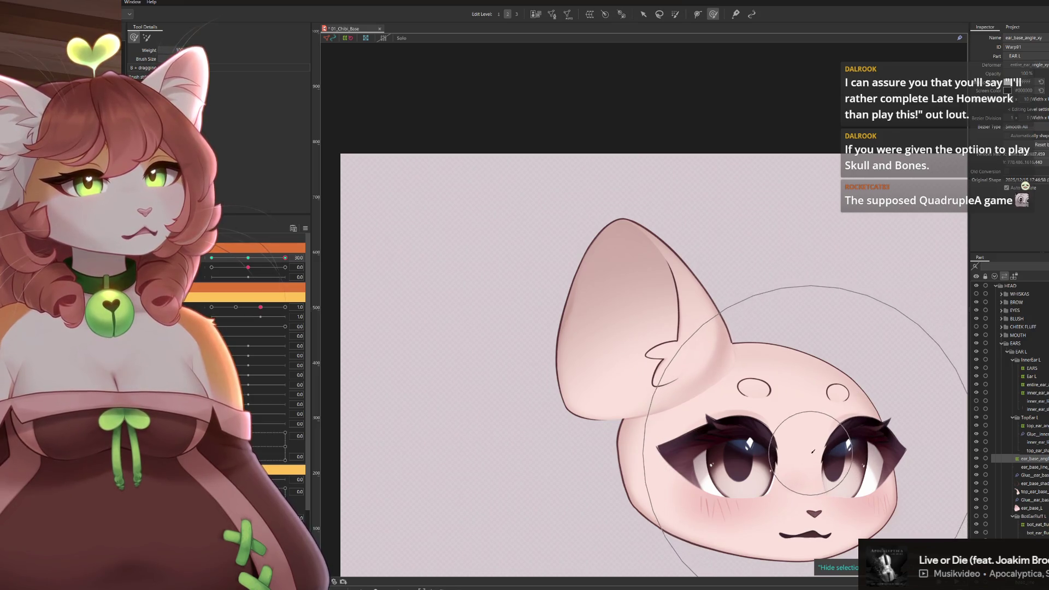
{"action": "scroll", "coordinate": [813, 451], "scroll_direction": "down", "scroll_amount": 2}
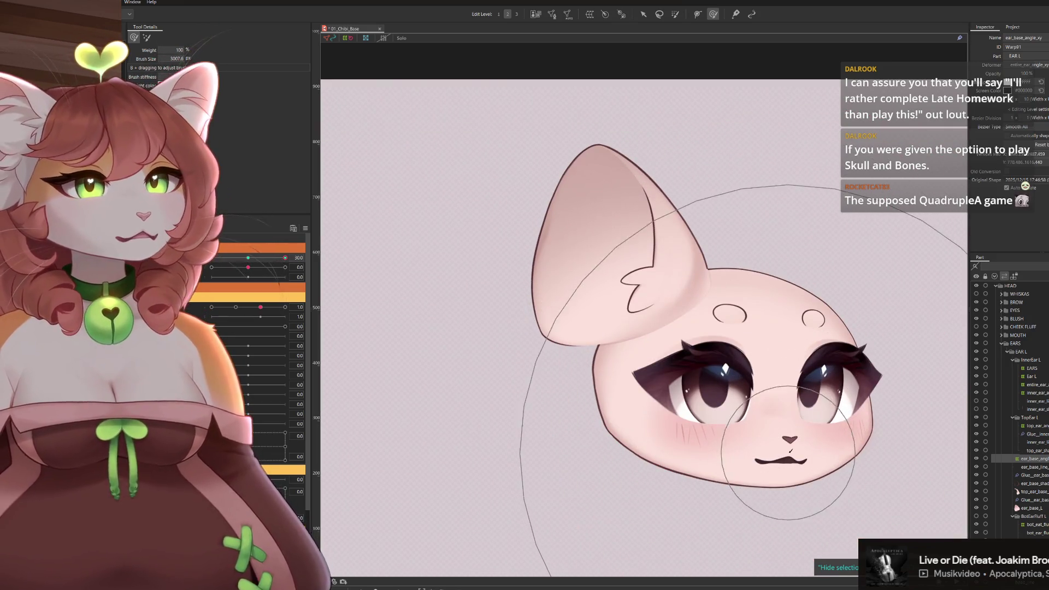
{"action": "scroll", "coordinate": [784, 329], "scroll_direction": "down", "scroll_amount": 3}
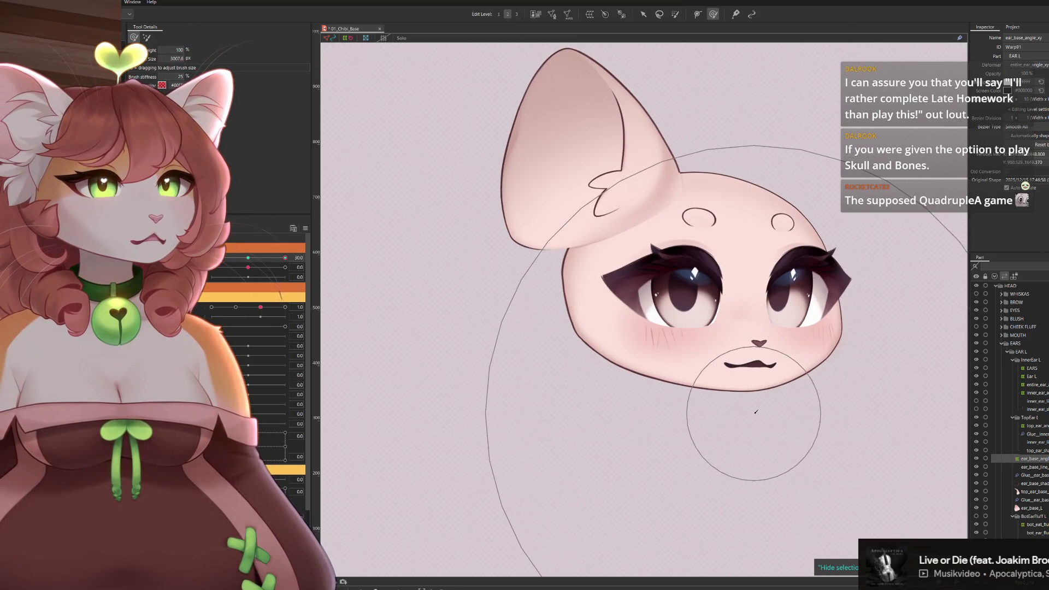
{"action": "scroll", "coordinate": [765, 408], "scroll_direction": "up", "scroll_amount": 3}
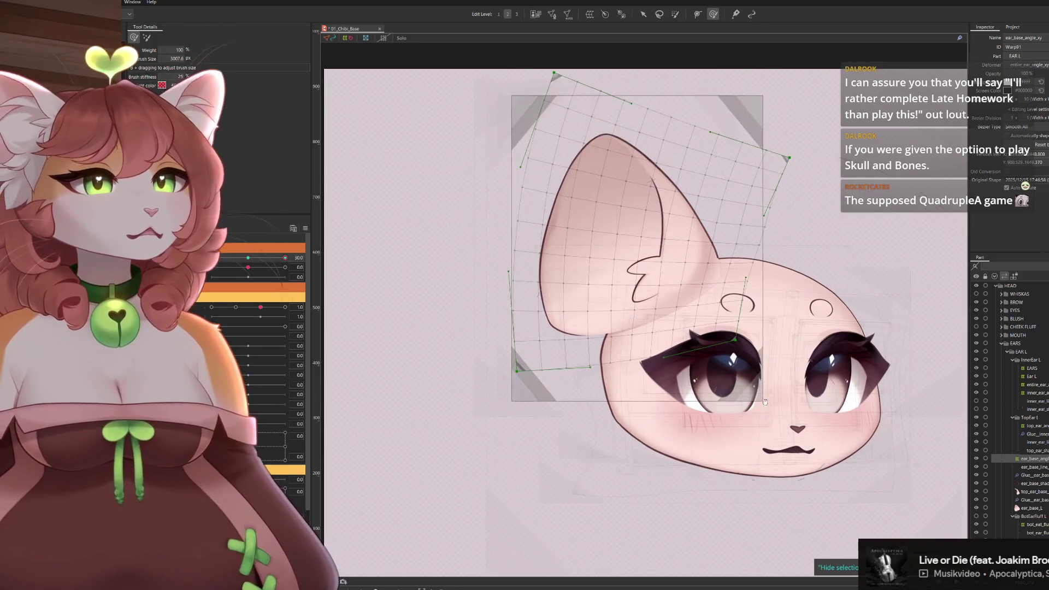
{"action": "scroll", "coordinate": [769, 408], "scroll_direction": "down", "scroll_amount": 2}
{"action": "scroll", "coordinate": [710, 492], "scroll_direction": "up", "scroll_amount": 4}
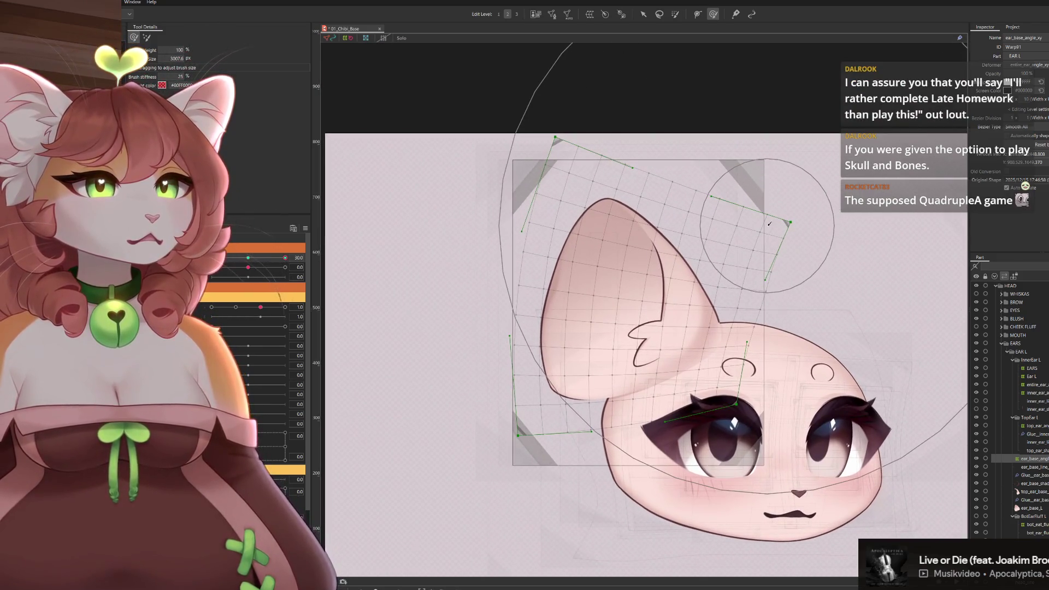
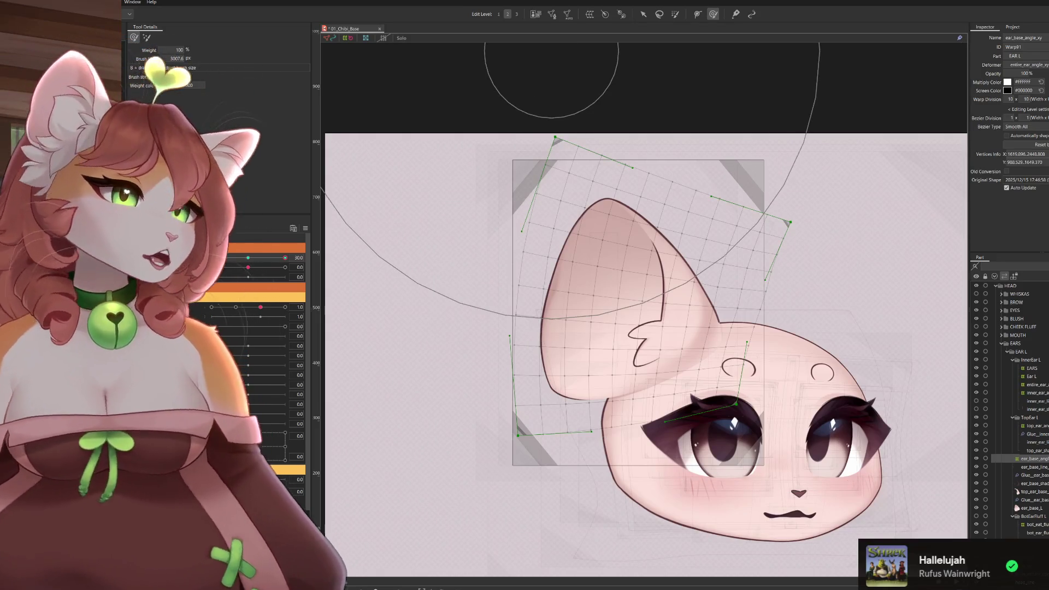
Reset the head angle to its neutral value and select the left ear's warp deformer.
{"action": "left_click", "coordinate": [248, 258]}
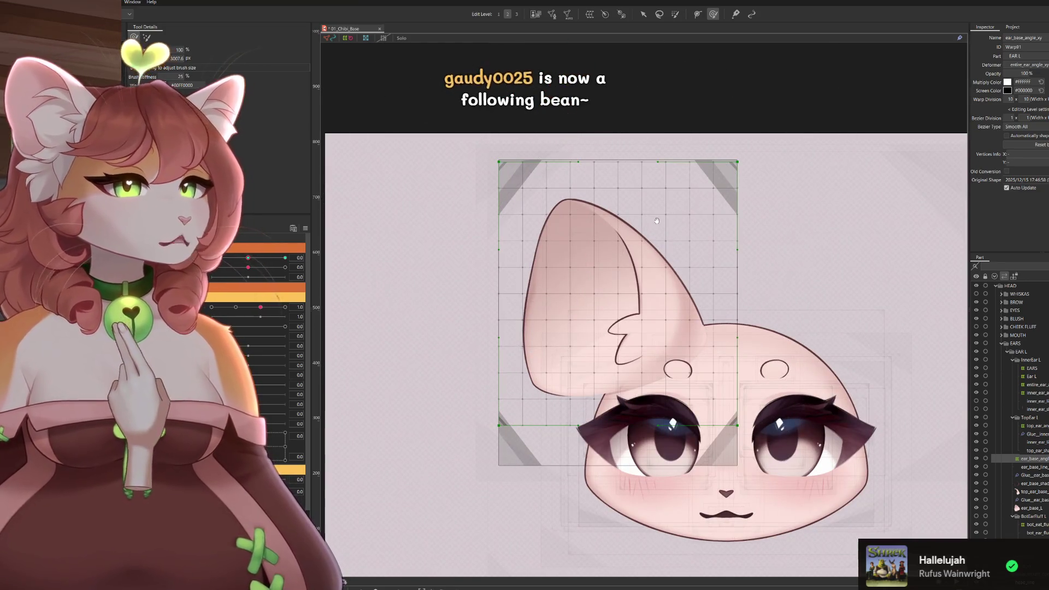
{"action": "left_click_drag", "start_coordinate": [626, 214], "coordinate": [618, 181]}
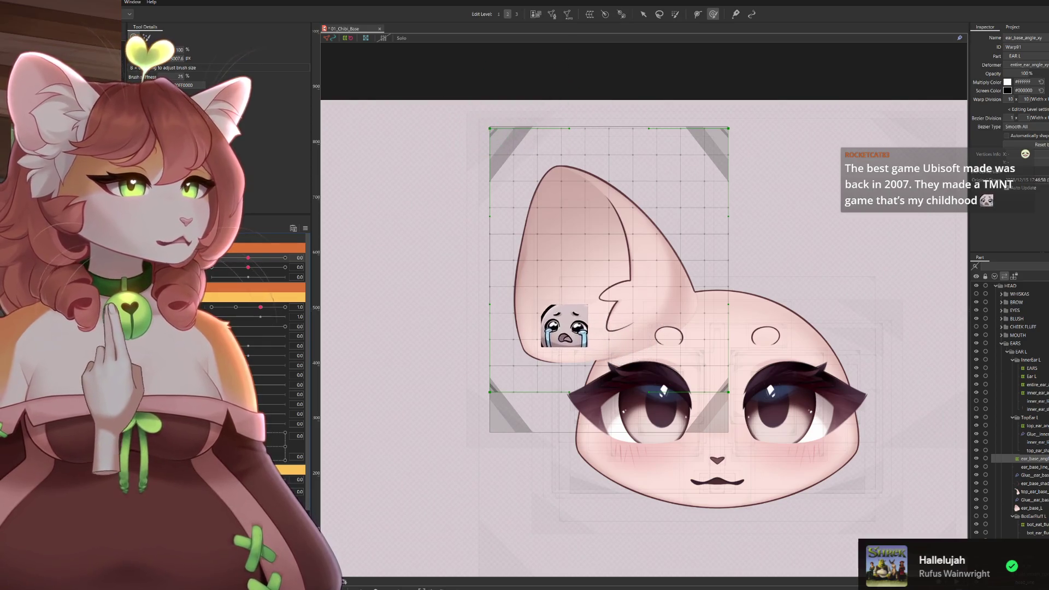
{"action": "key", "text": "v"}
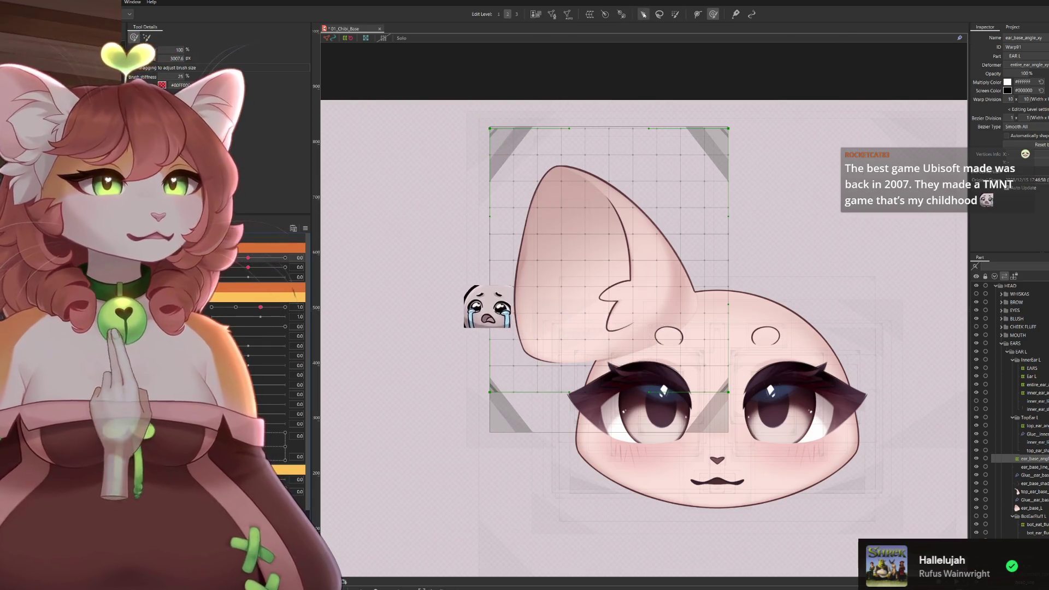
{"action": "left_click", "coordinate": [706, 147]}
Shorten the ear deformer by raising its bottom edge, and narrow it from the right side.
{"action": "left_click_drag", "start_coordinate": [731, 127], "coordinate": [727, 127]}
{"action": "key", "text": "ctrl+z"}
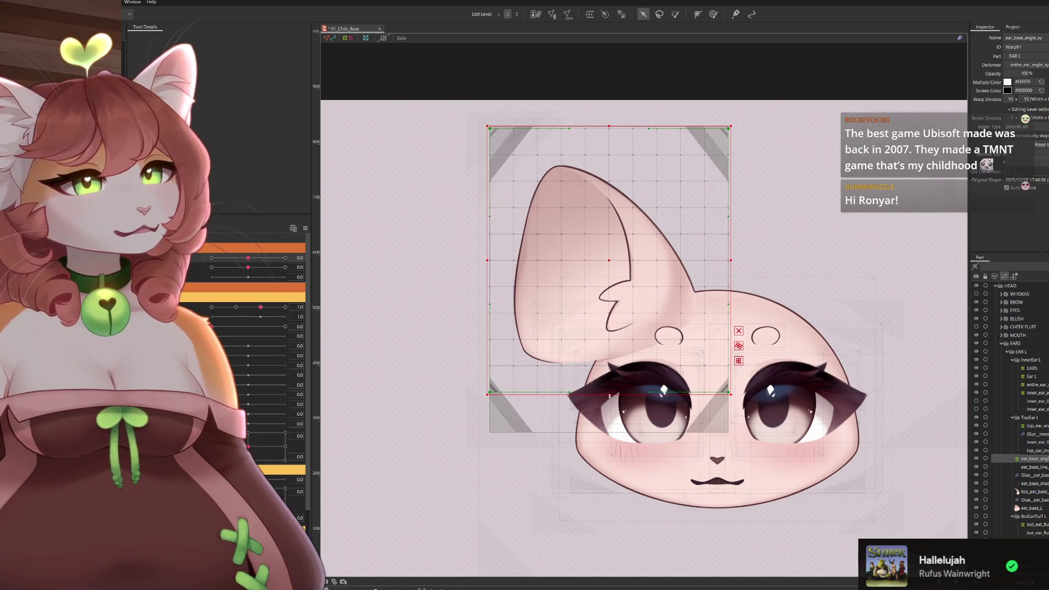
{"action": "left_click_drag", "start_coordinate": [609, 394], "coordinate": [610, 392]}
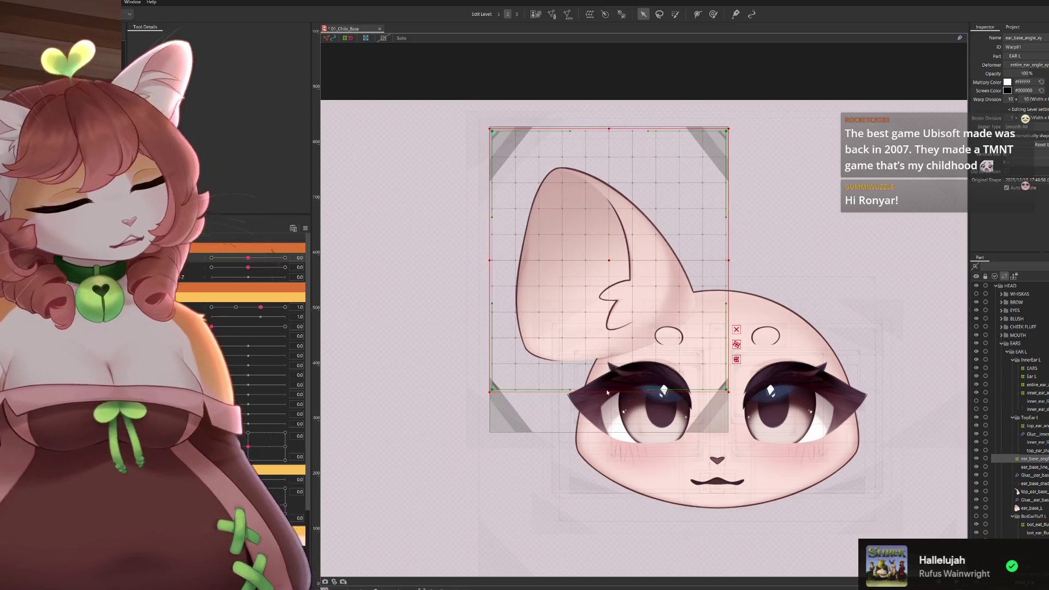
{"action": "key", "text": "ctrl+z"}
{"action": "left_click_drag", "start_coordinate": [608, 397], "coordinate": [610, 376]}
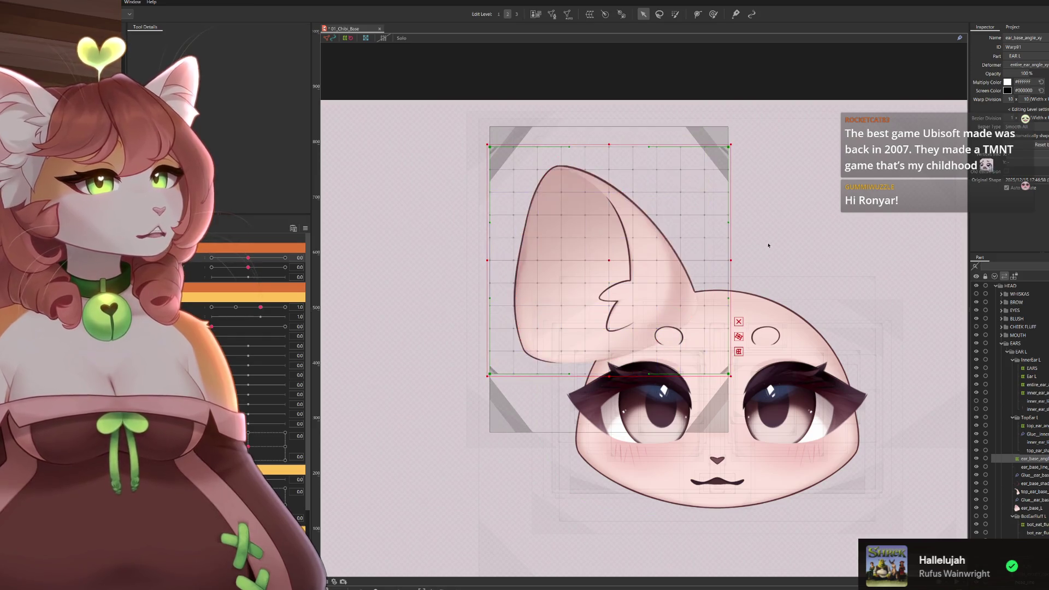
{"action": "left_click_drag", "start_coordinate": [730, 261], "coordinate": [708, 261]}
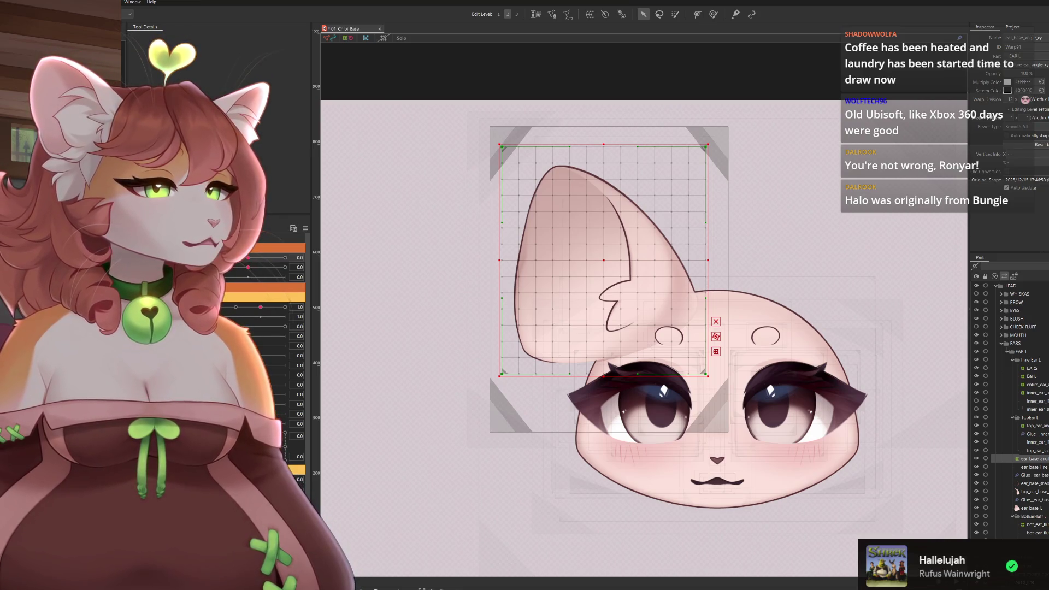
Slide the head angle parameter from 0.0 to 30.0.
{"action": "left_click_drag", "start_coordinate": [247, 259], "coordinate": [285, 257]}
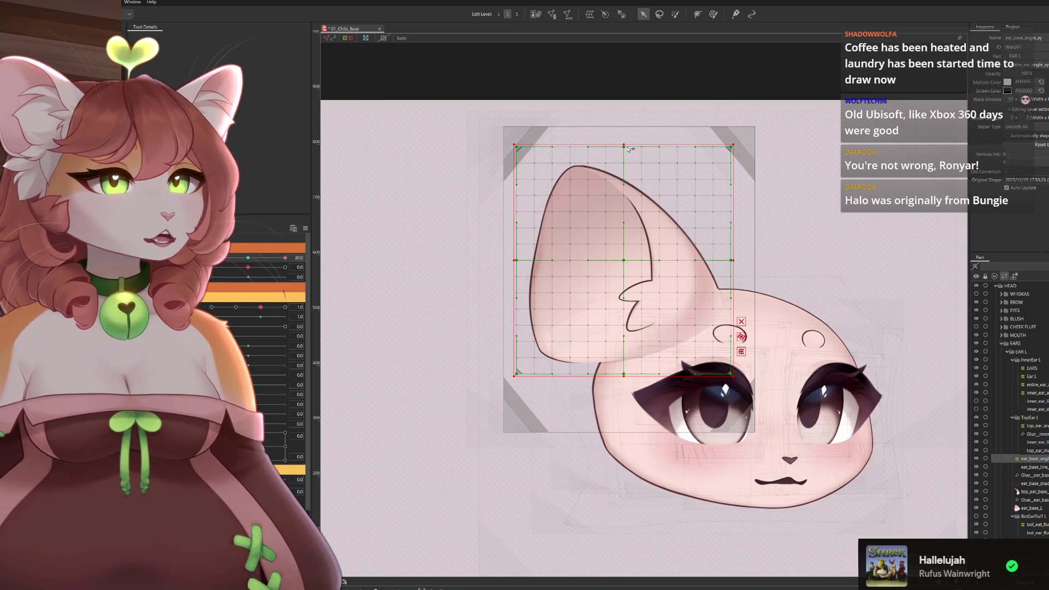
Try reshaping the ear's warp grid: shift the centre and top-middle right, pull the right side in.
{"action": "left_click_drag", "start_coordinate": [624, 146], "coordinate": [642, 147]}
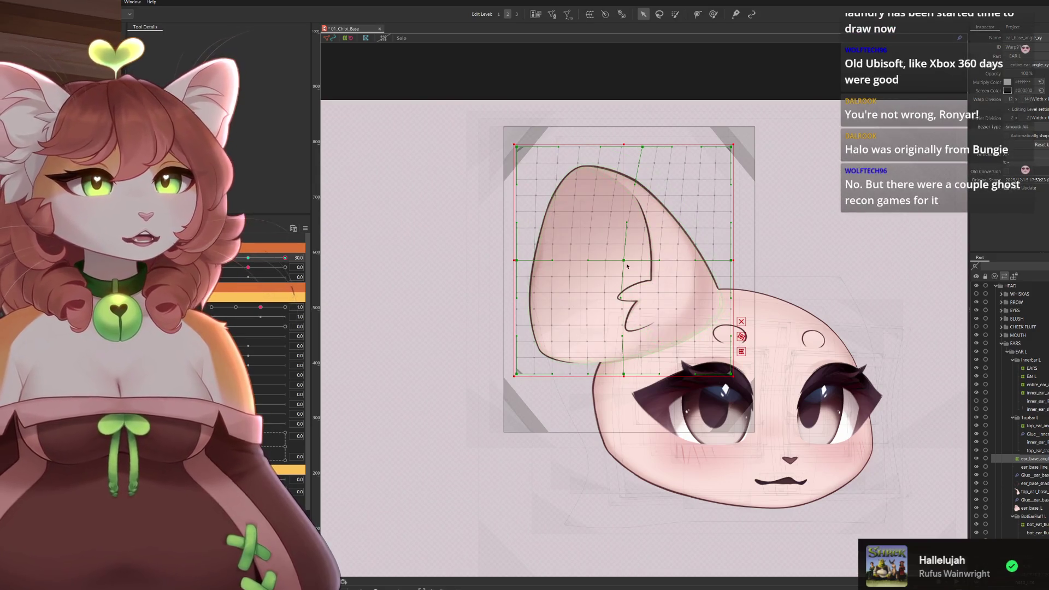
{"action": "left_click", "coordinate": [623, 261]}
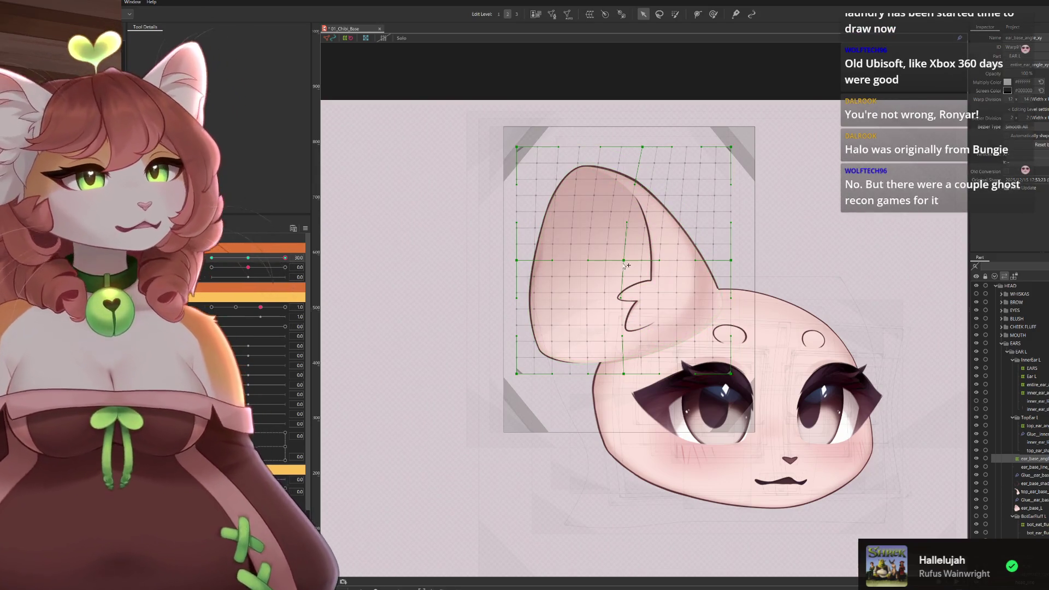
{"action": "left_click_drag", "start_coordinate": [626, 264], "coordinate": [646, 263]}
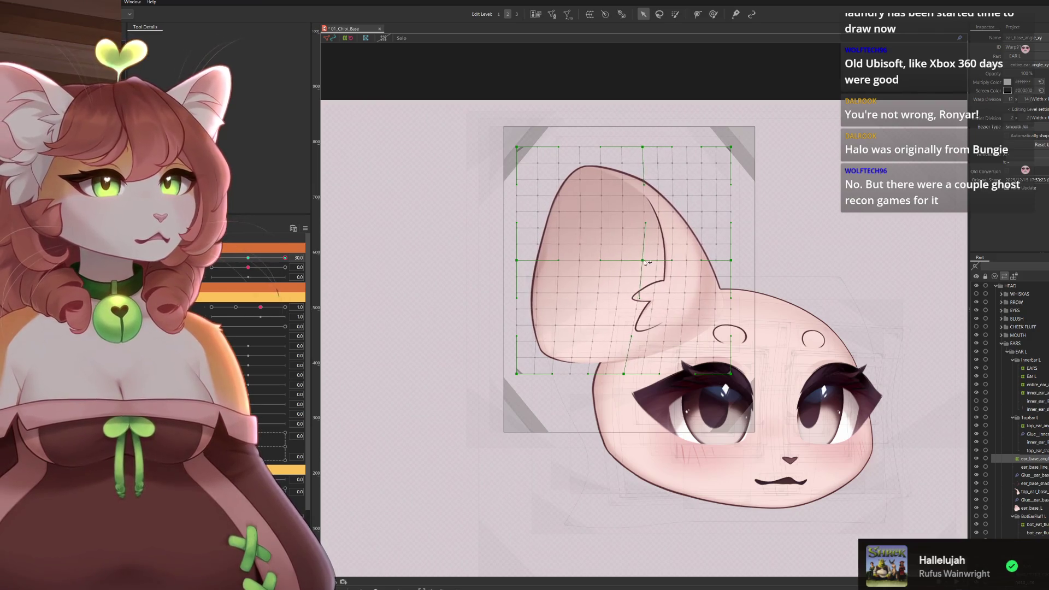
{"action": "mouse_move", "coordinate": [643, 146]}
{"action": "left_mouse_down"}
{"action": "mouse_move", "coordinate": [623, 149]}
{"action": "mouse_move", "coordinate": [636, 150]}
{"action": "left_mouse_up"}
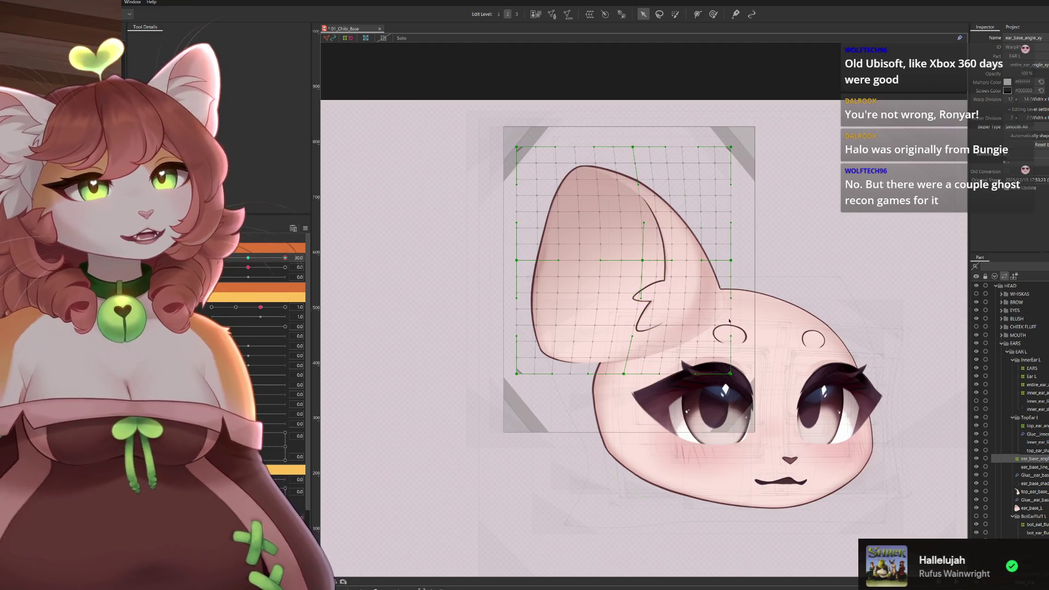
{"action": "left_click_drag", "start_coordinate": [732, 373], "coordinate": [709, 371]}
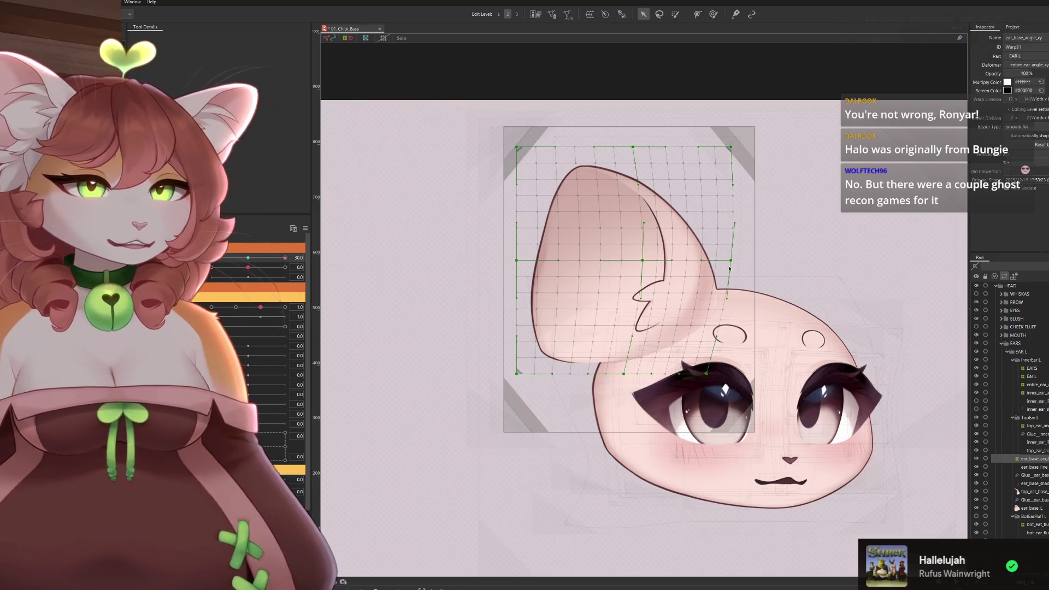
{"action": "left_click_drag", "start_coordinate": [731, 260], "coordinate": [717, 260]}
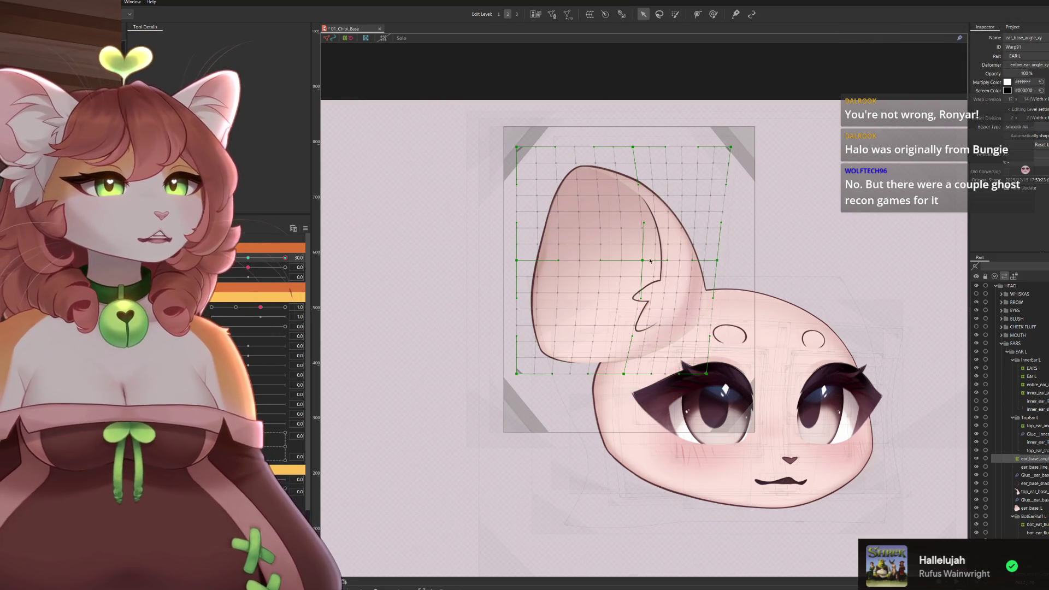
{"action": "left_click_drag", "start_coordinate": [630, 261], "coordinate": [641, 260]}
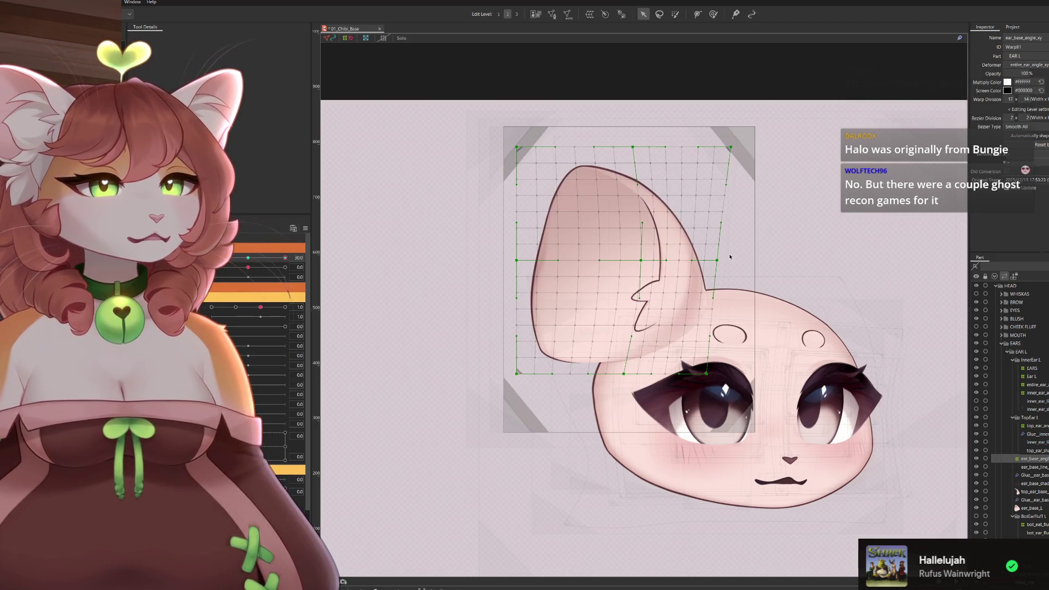
{"action": "left_click_drag", "start_coordinate": [720, 261], "coordinate": [719, 260]}
Undo the grid edits to restore an undistorted rectangular lattice.
{"action": "key", "text": "ctrl+z"}
{"action": "key", "text": "ctrl+z"}
{"action": "key", "text": "ctrl+z"}
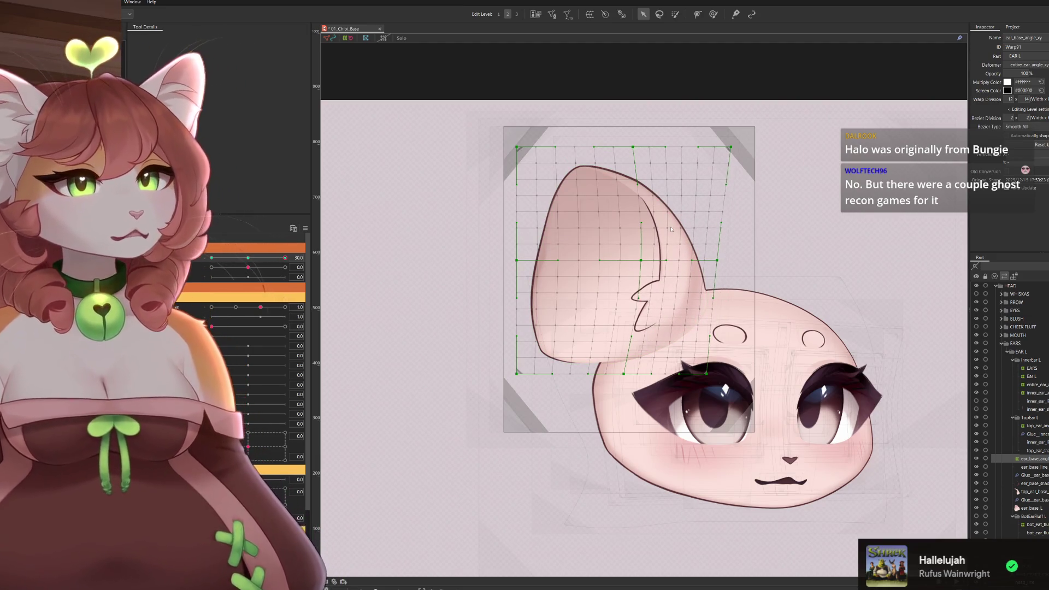
{"action": "key", "text": "ctrl+z"}
{"action": "key", "text": "ctrl+z"}
{"action": "key", "text": "ctrl+z"}
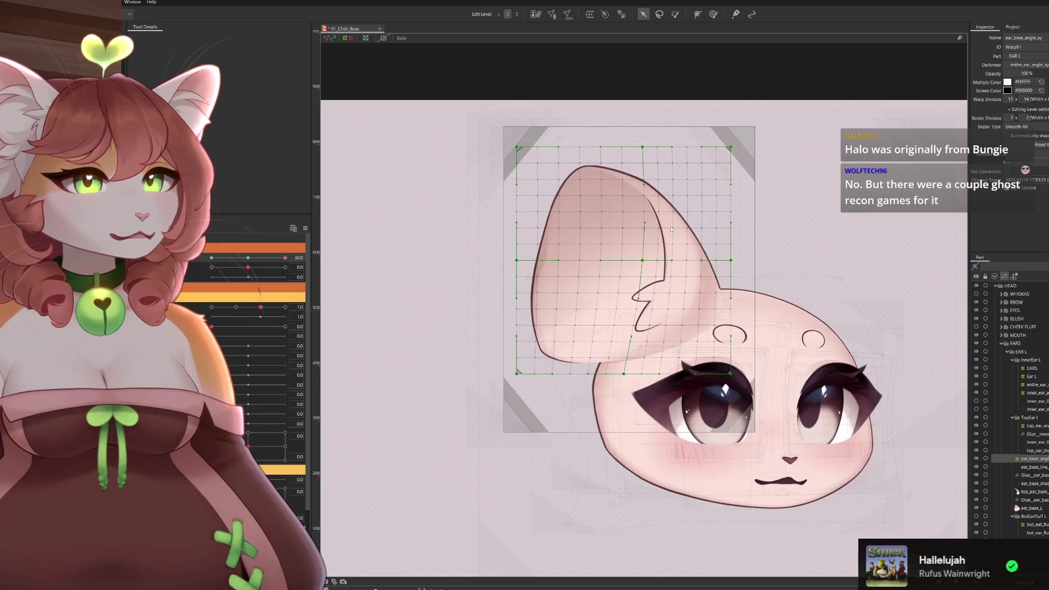
{"action": "key", "text": "ctrl+z"}
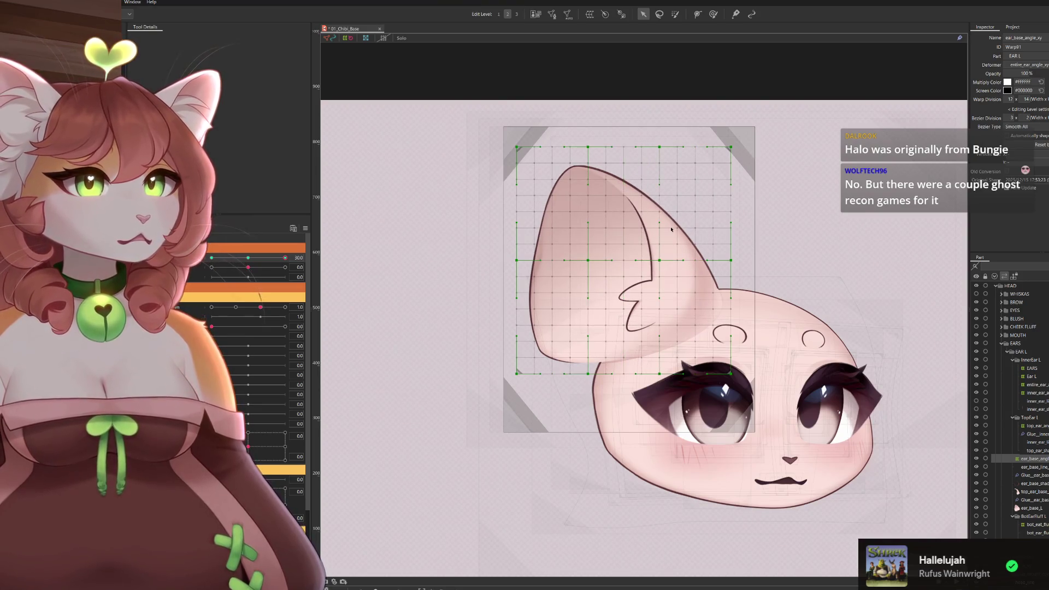
{"action": "key", "text": "ctrl+z"}
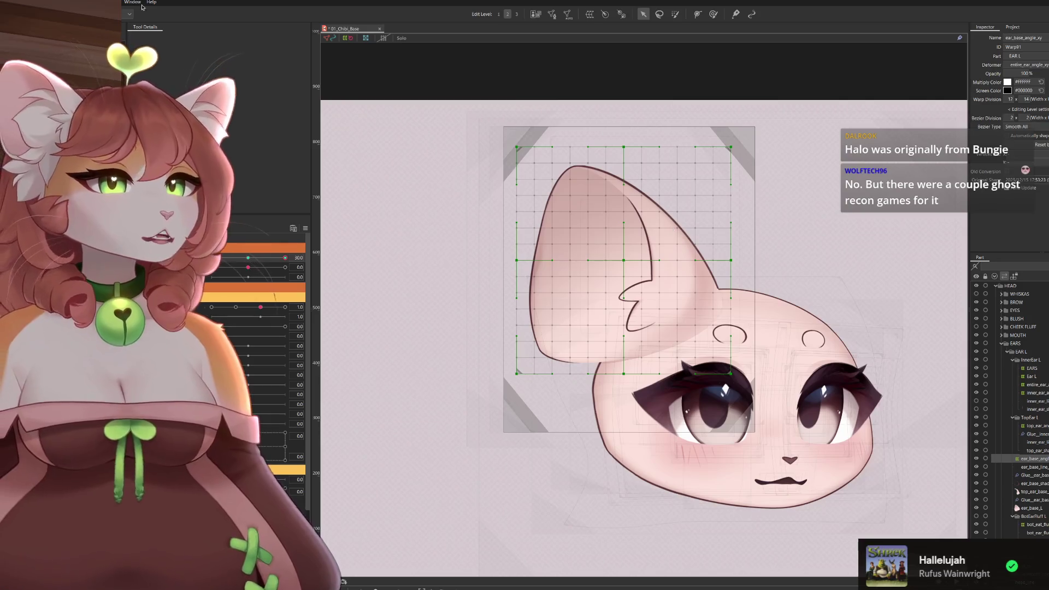
{"action": "left_click", "coordinate": [713, 14]}
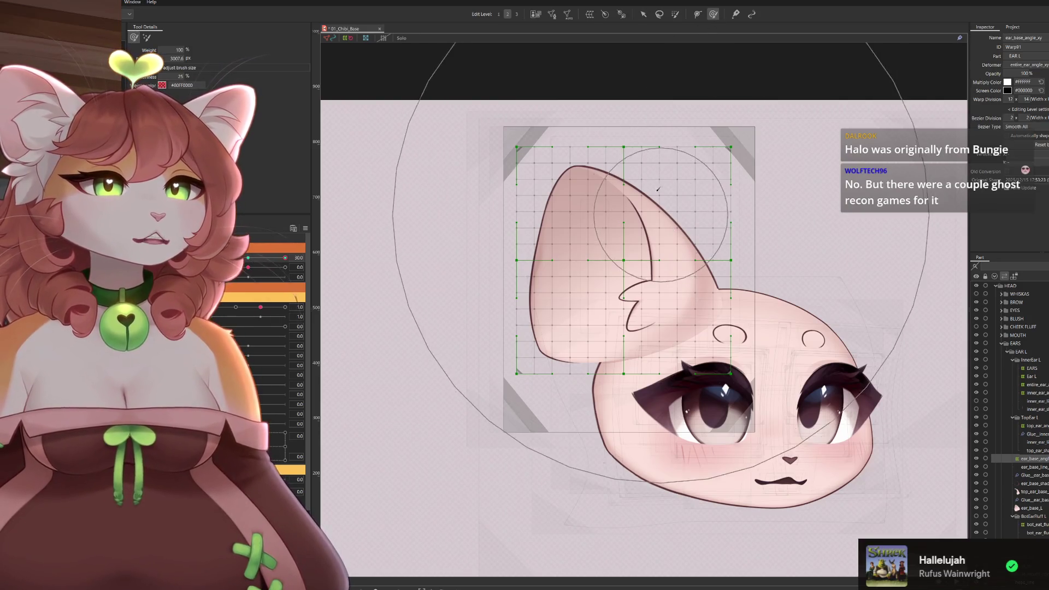
Show the canvas grid and start a Temporary deform on the ear in Perspective mode.
{"action": "left_click", "coordinate": [384, 38]}
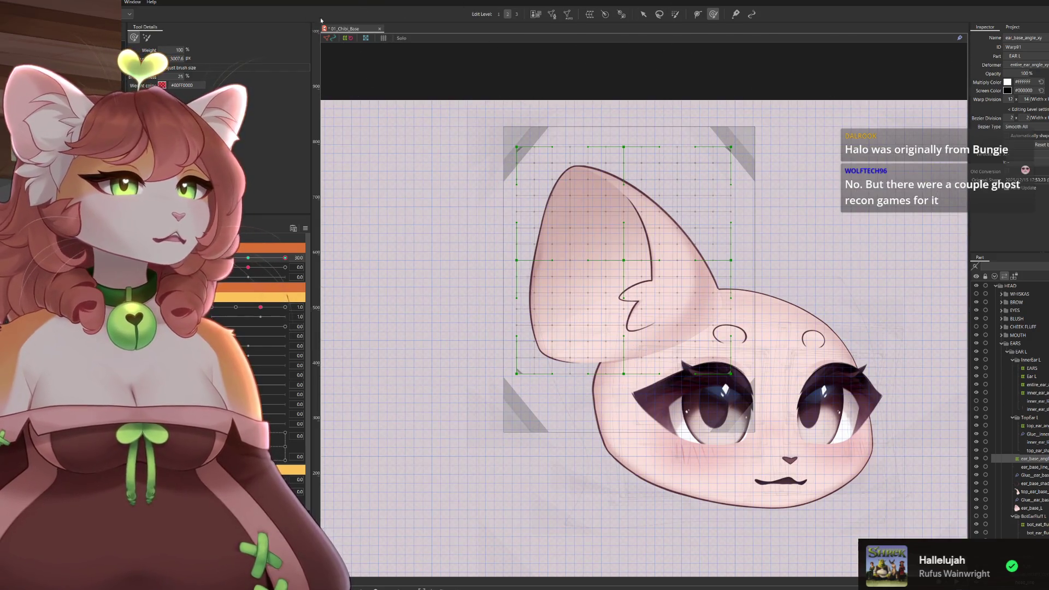
{"action": "left_click", "coordinate": [607, 15]}
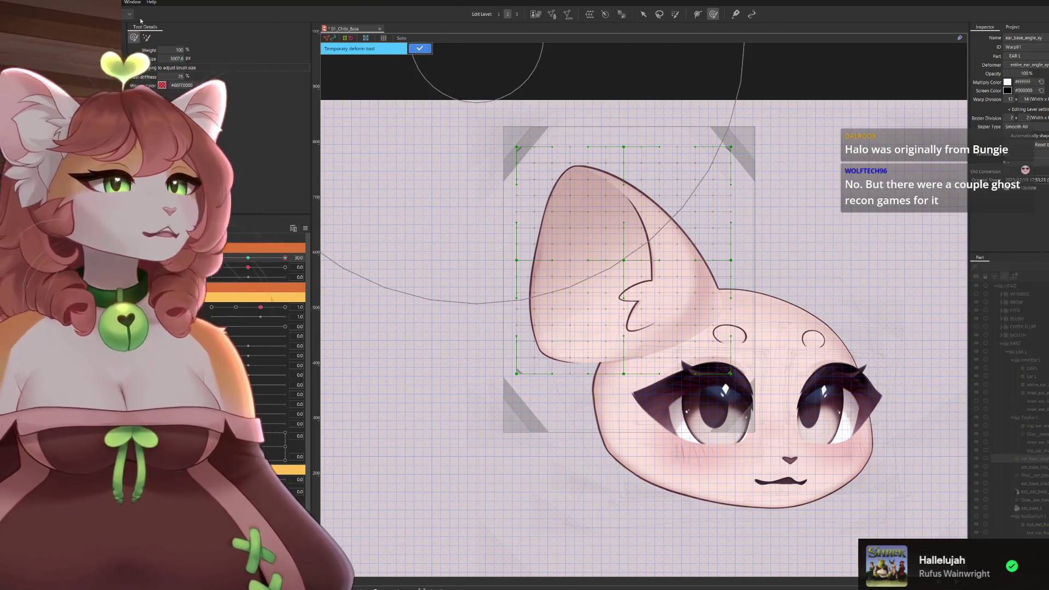
{"action": "left_click", "coordinate": [643, 14]}
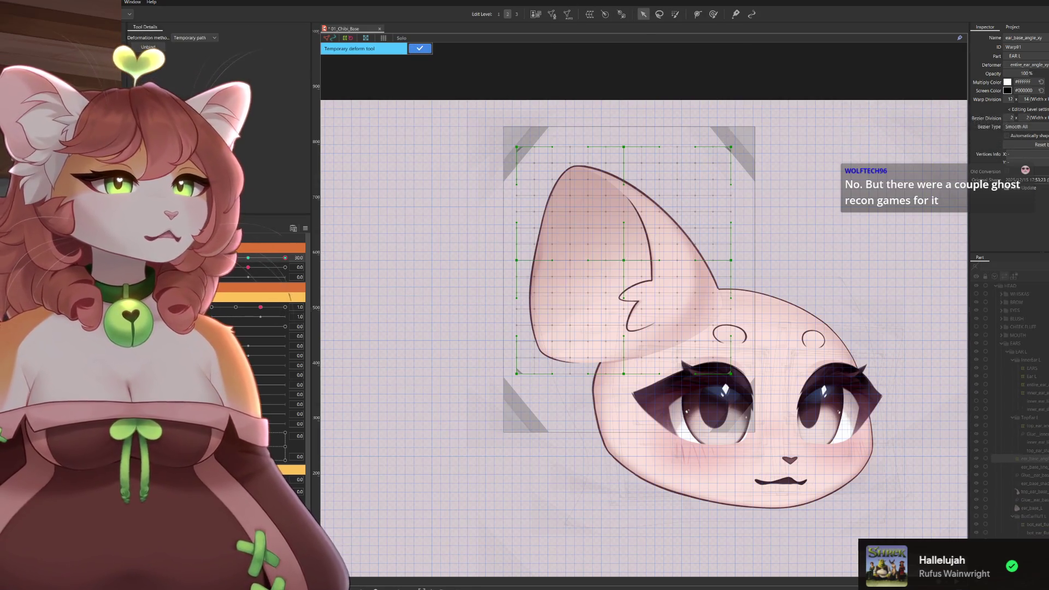
{"action": "left_click", "coordinate": [180, 73]}
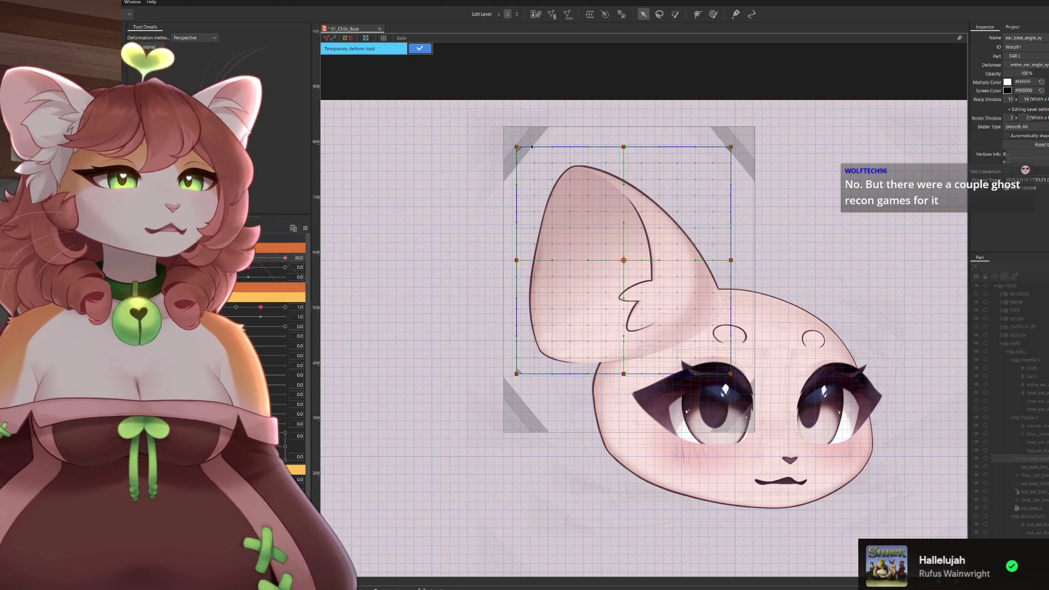
Raise the mesh's top-left corner to tilt the ear, undoing a trial bottom-right corner move.
{"action": "left_click_drag", "start_coordinate": [522, 149], "coordinate": [522, 137]}
{"action": "left_click_drag", "start_coordinate": [732, 375], "coordinate": [735, 385]}
{"action": "key", "text": "ctrl+z"}
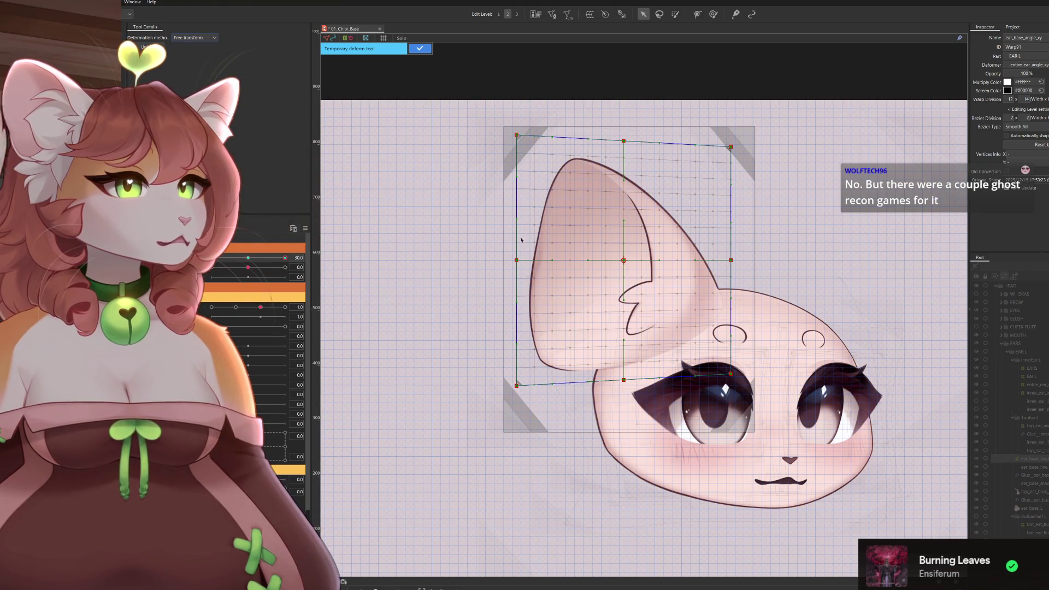
Switch the temporary deform to warp and move the ear mesh's centre and top-middle right.
{"action": "left_click_drag", "start_coordinate": [520, 261], "coordinate": [525, 261]}
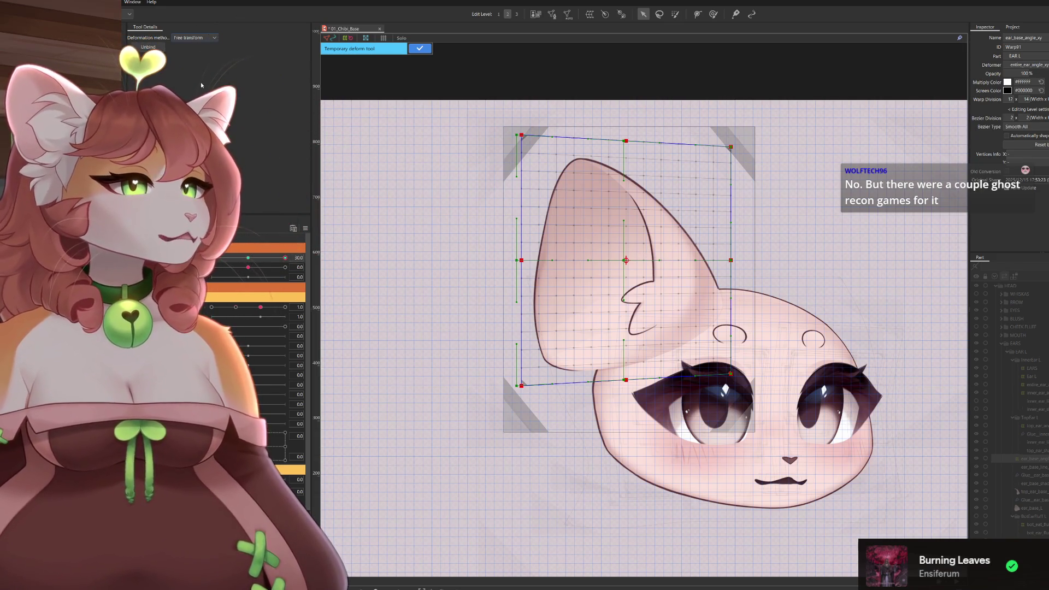
{"action": "left_click", "coordinate": [196, 37]}
{"action": "left_click", "coordinate": [191, 55]}
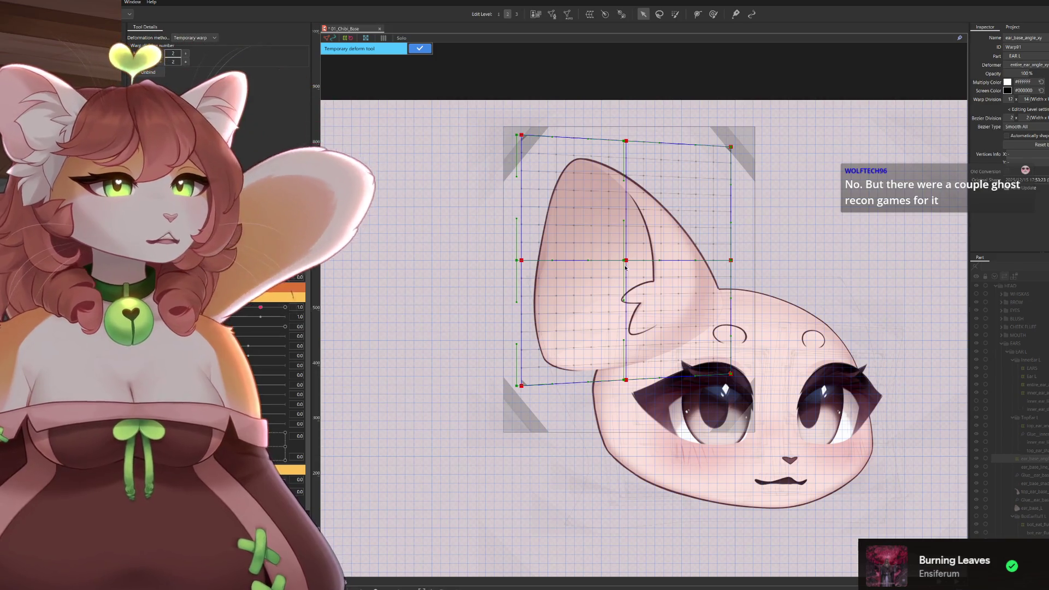
{"action": "left_click_drag", "start_coordinate": [631, 264], "coordinate": [640, 264]}
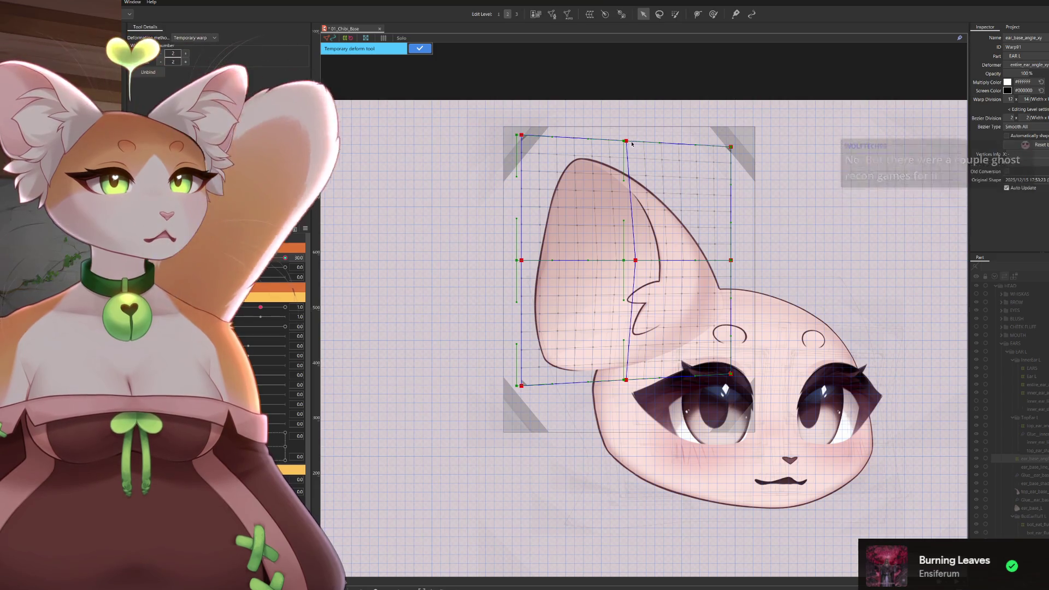
{"action": "left_click_drag", "start_coordinate": [626, 141], "coordinate": [643, 146]}
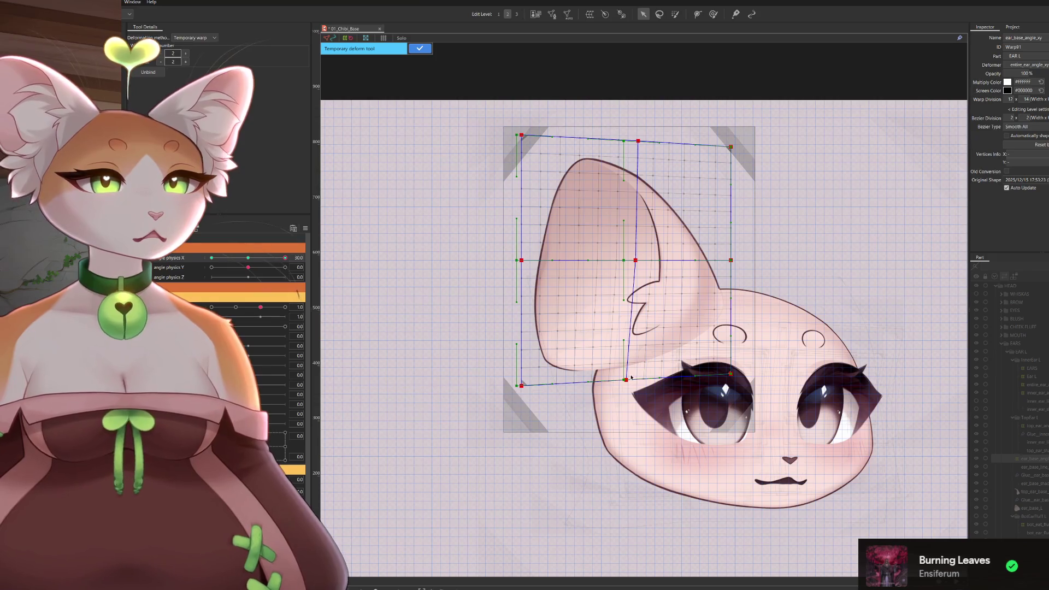
Pull the bottom corners inward, lower the right-middle, commit the warp, then move the head angle.
{"action": "left_click_drag", "start_coordinate": [631, 383], "coordinate": [635, 382]}
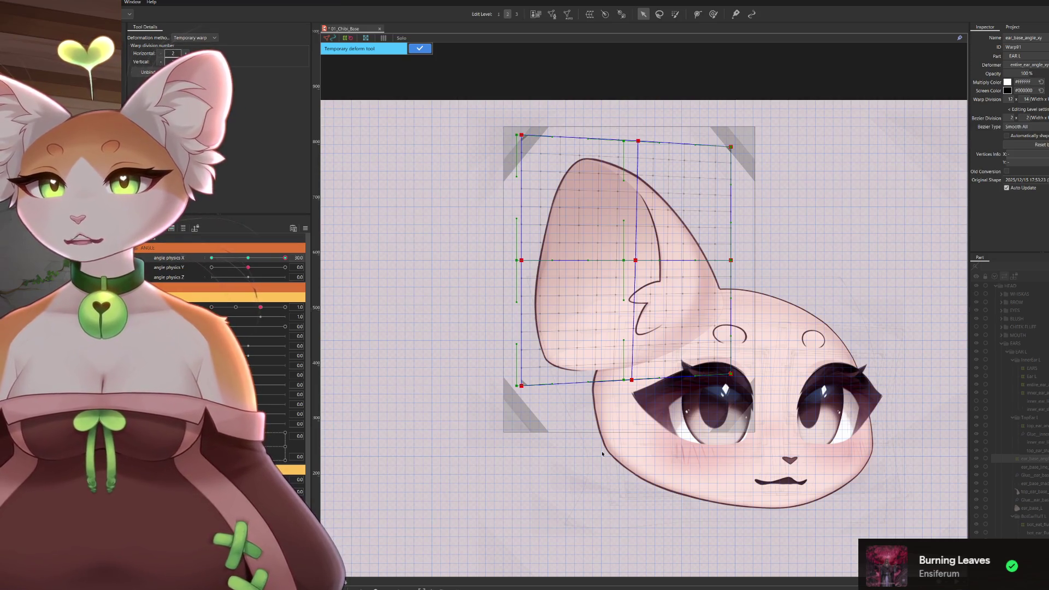
{"action": "left_click_drag", "start_coordinate": [733, 375], "coordinate": [722, 376]}
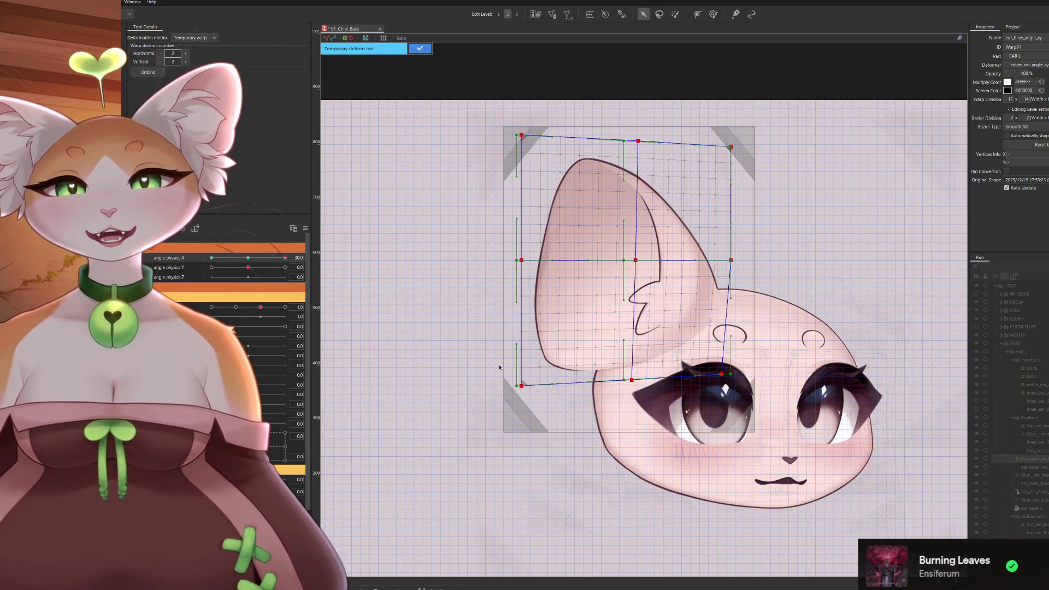
{"action": "left_click_drag", "start_coordinate": [523, 387], "coordinate": [527, 388]}
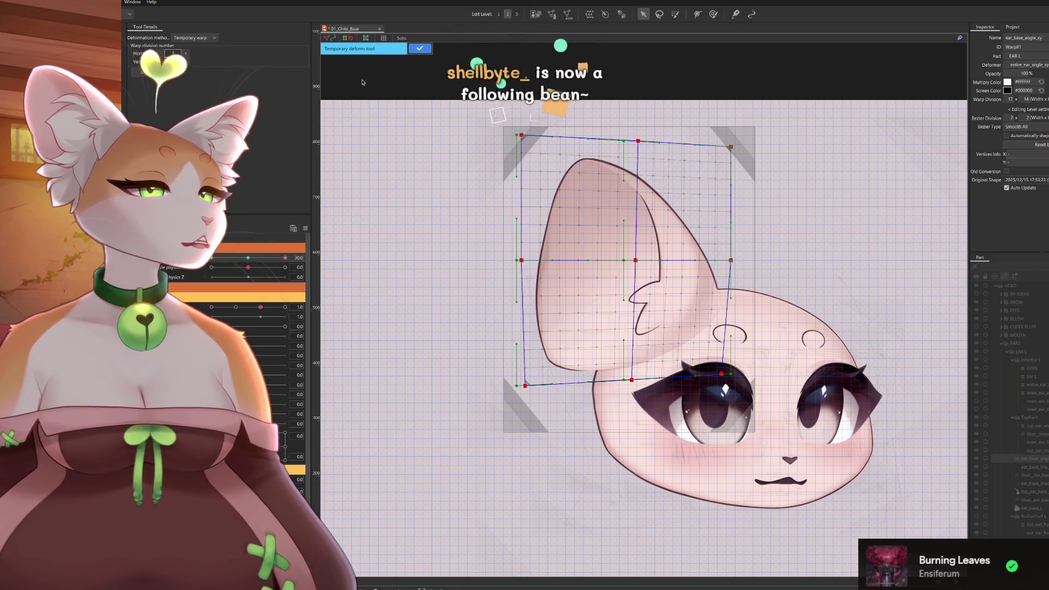
{"action": "left_click_drag", "start_coordinate": [731, 260], "coordinate": [731, 274]}
{"action": "left_click", "coordinate": [424, 49]}
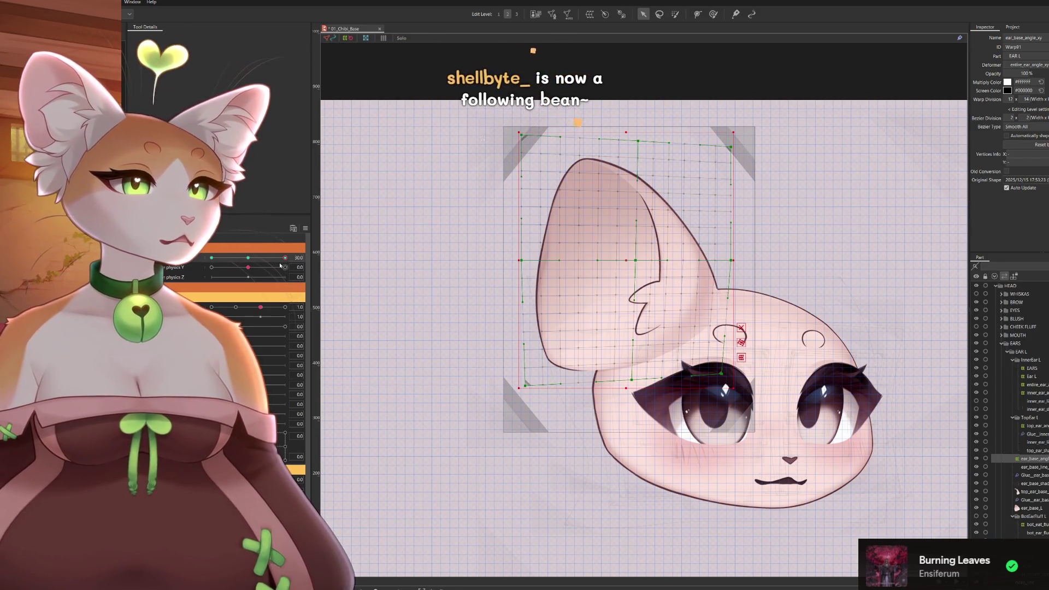
{"action": "left_click_drag", "start_coordinate": [285, 258], "coordinate": [211, 258]}
Start a temporary deform with Ctrl+T and tilt the ear's top edge in Perspective mode.
{"action": "key", "text": "ctrl+t"}
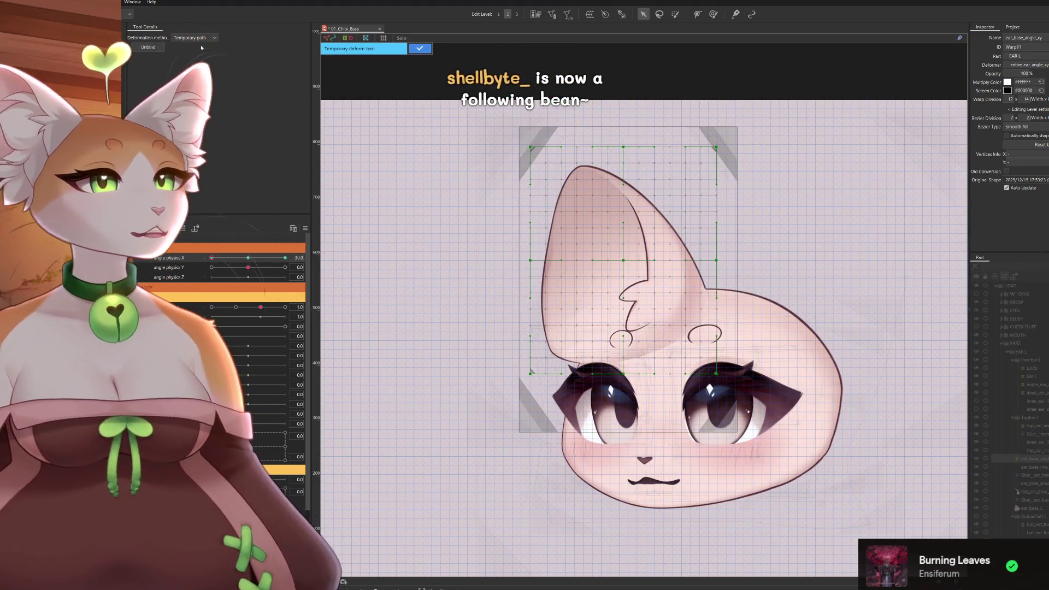
{"action": "left_click", "coordinate": [194, 38]}
{"action": "left_click", "coordinate": [186, 55]}
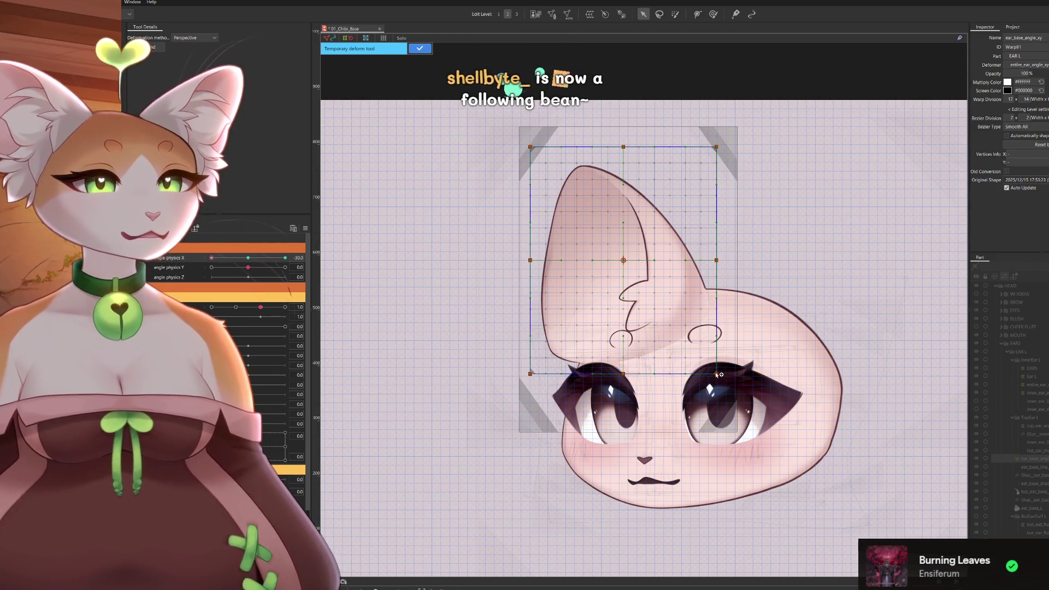
{"action": "left_click_drag", "start_coordinate": [717, 375], "coordinate": [716, 383]}
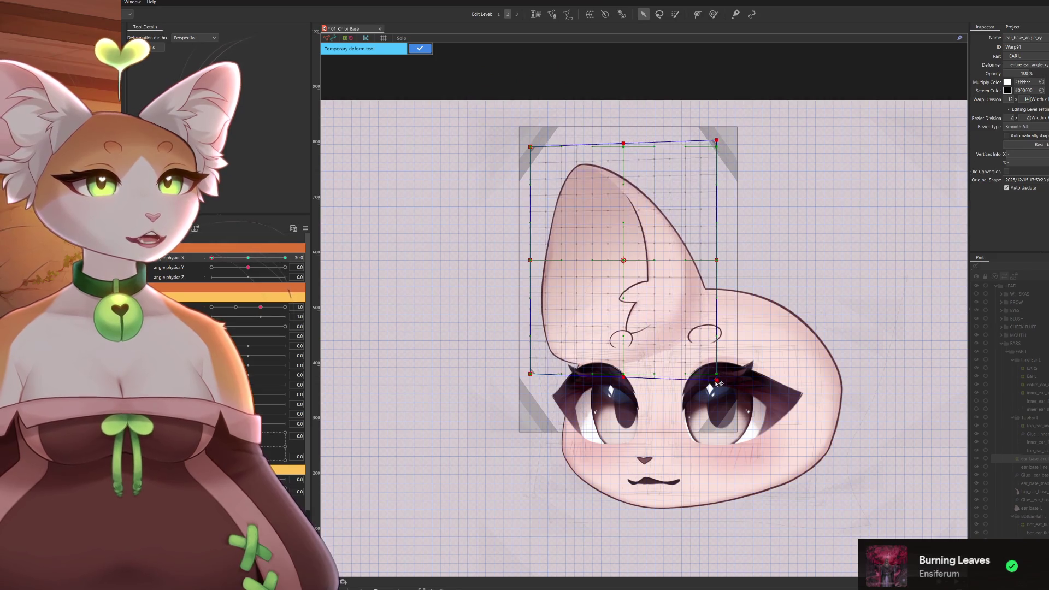
{"action": "key", "text": "ctrl+z"}
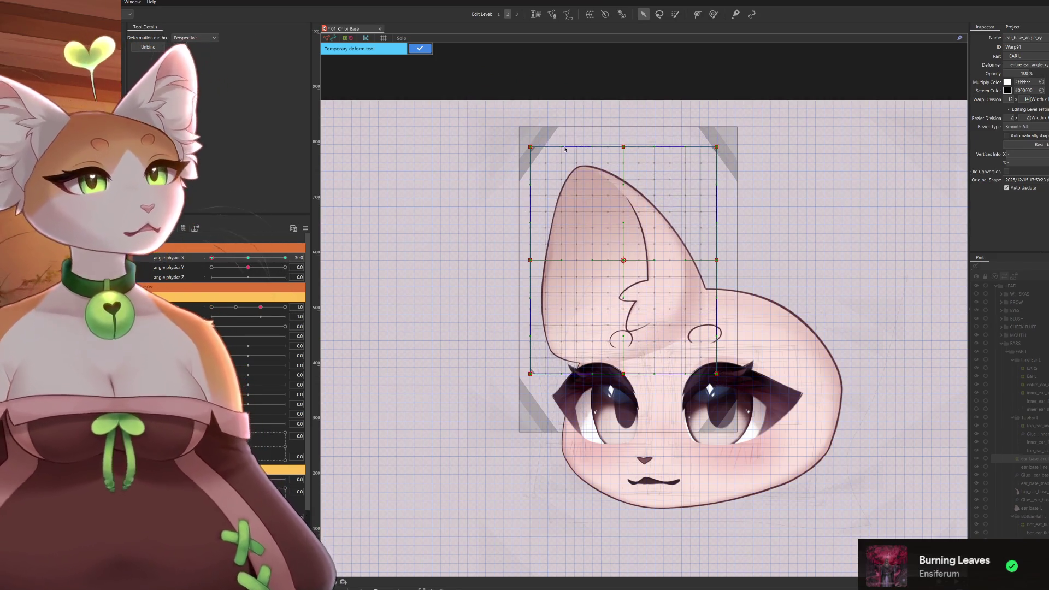
{"action": "left_click_drag", "start_coordinate": [531, 148], "coordinate": [529, 160]}
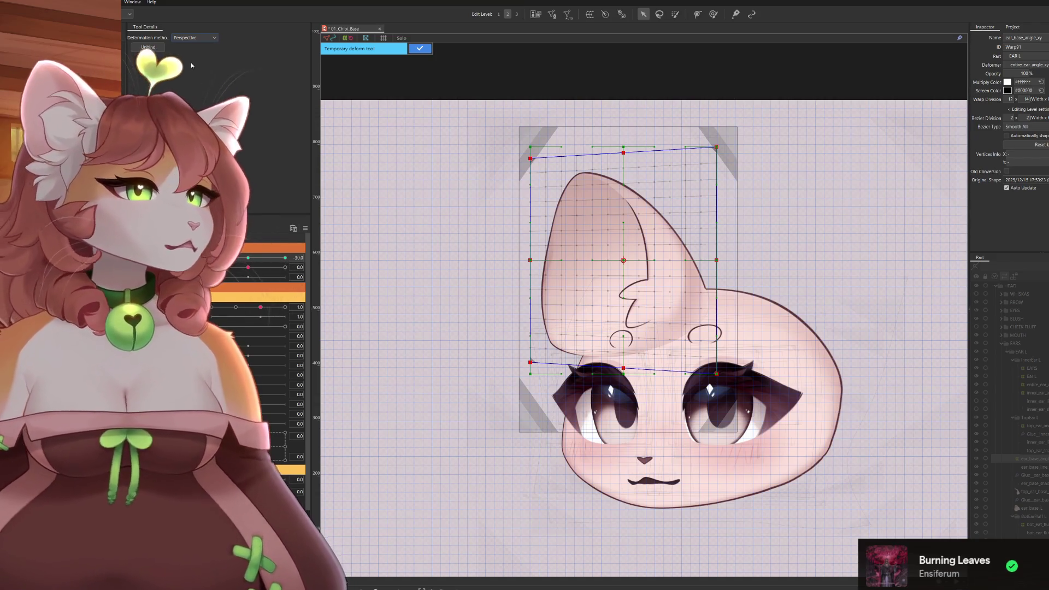
Switch to Free transform and squeeze the ear's left and right sides inward.
{"action": "left_click", "coordinate": [194, 37]}
{"action": "left_click", "coordinate": [189, 46]}
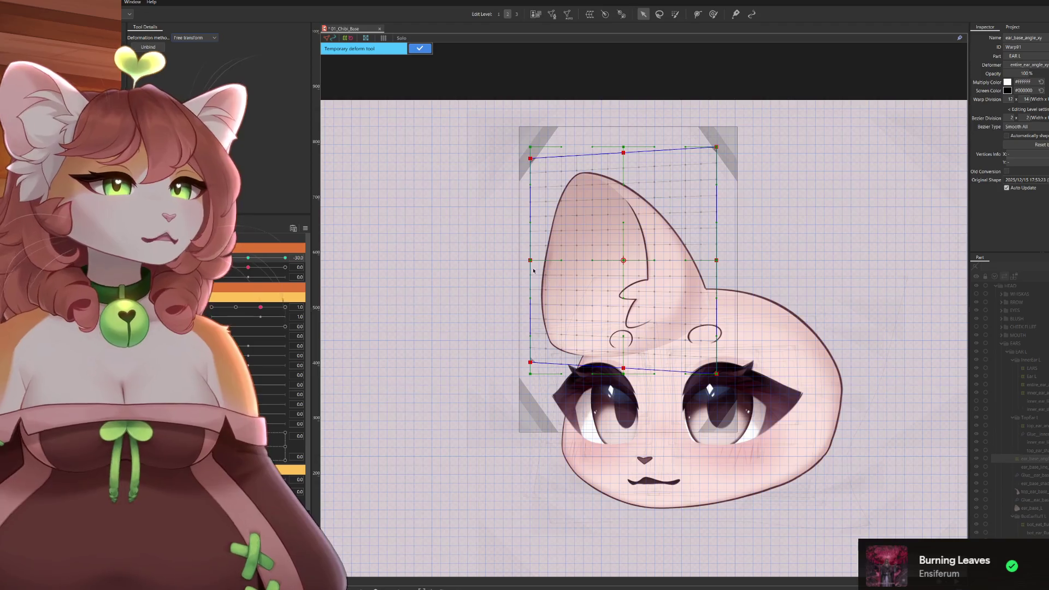
{"action": "left_click_drag", "start_coordinate": [530, 260], "coordinate": [536, 260]}
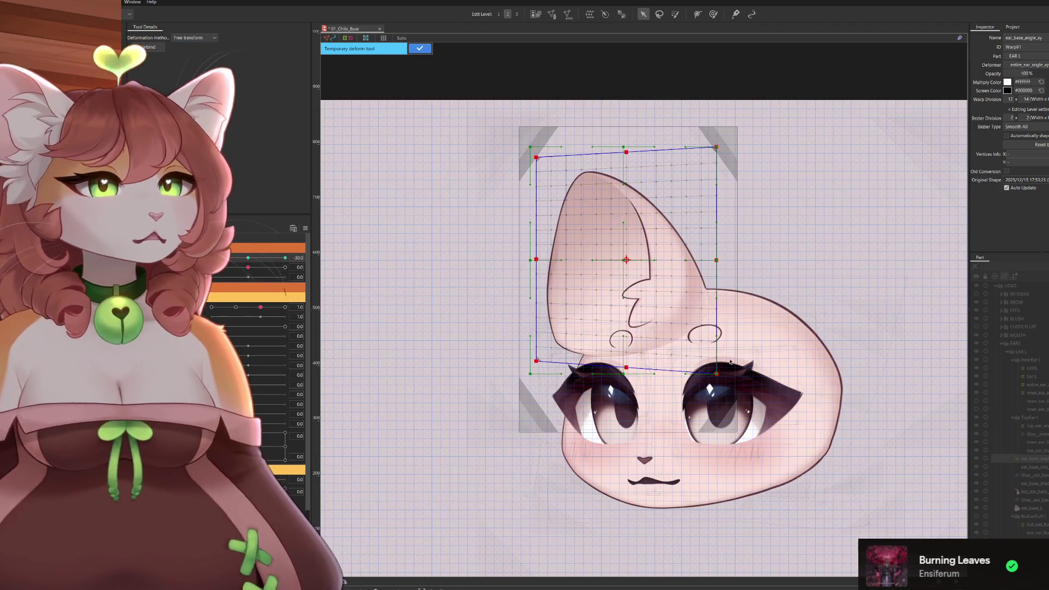
{"action": "left_click_drag", "start_coordinate": [720, 260], "coordinate": [712, 260]}
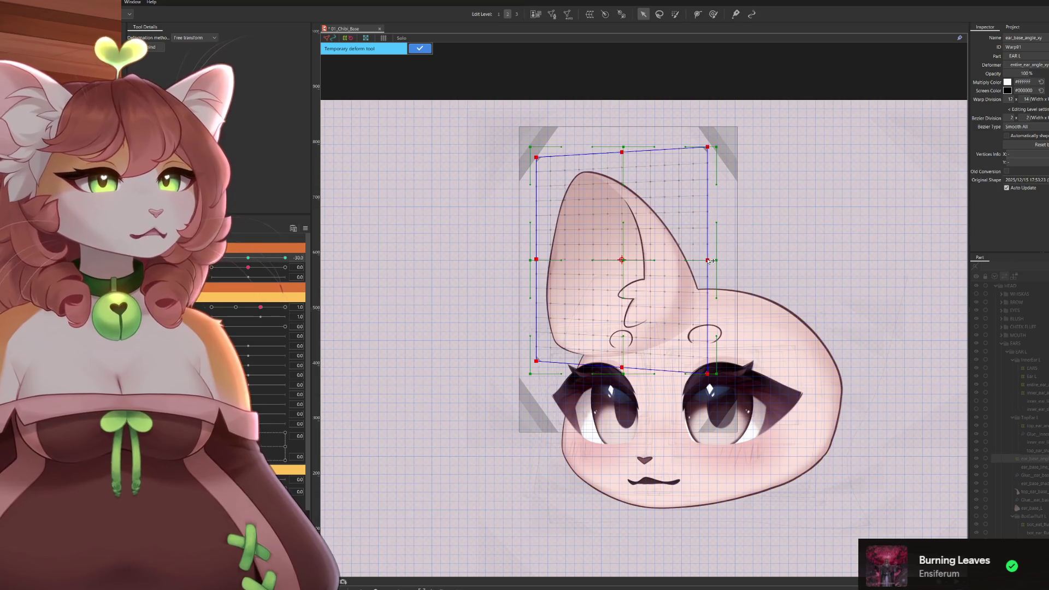
Switch to Temporary warp, bend the ear's middle right and push its left-middle in.
{"action": "left_click", "coordinate": [195, 38]}
{"action": "left_click", "coordinate": [192, 47]}
{"action": "left_click_drag", "start_coordinate": [623, 265], "coordinate": [630, 262]}
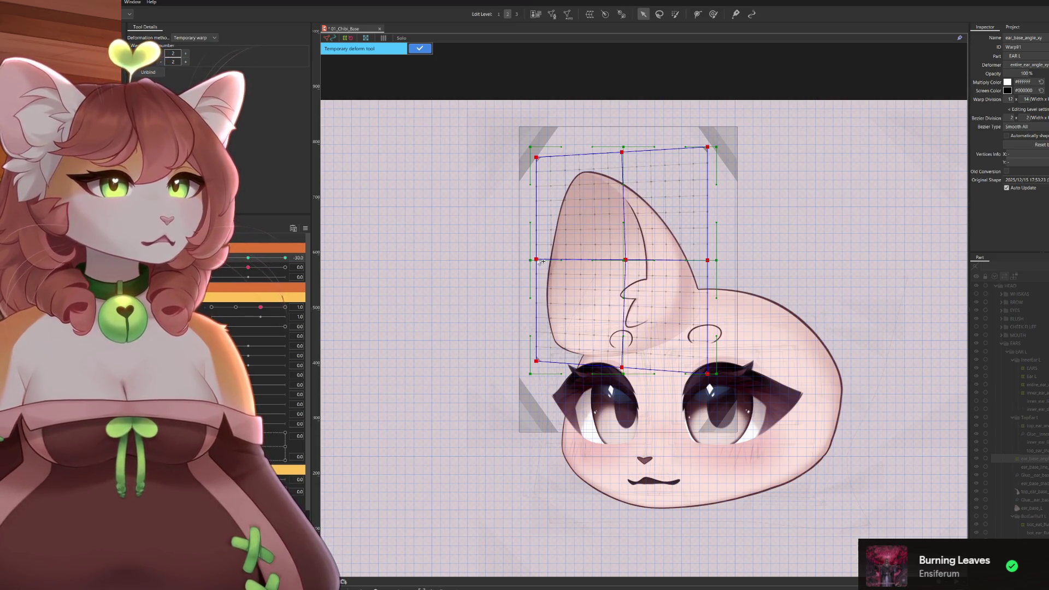
{"action": "left_click_drag", "start_coordinate": [540, 261], "coordinate": [546, 261]}
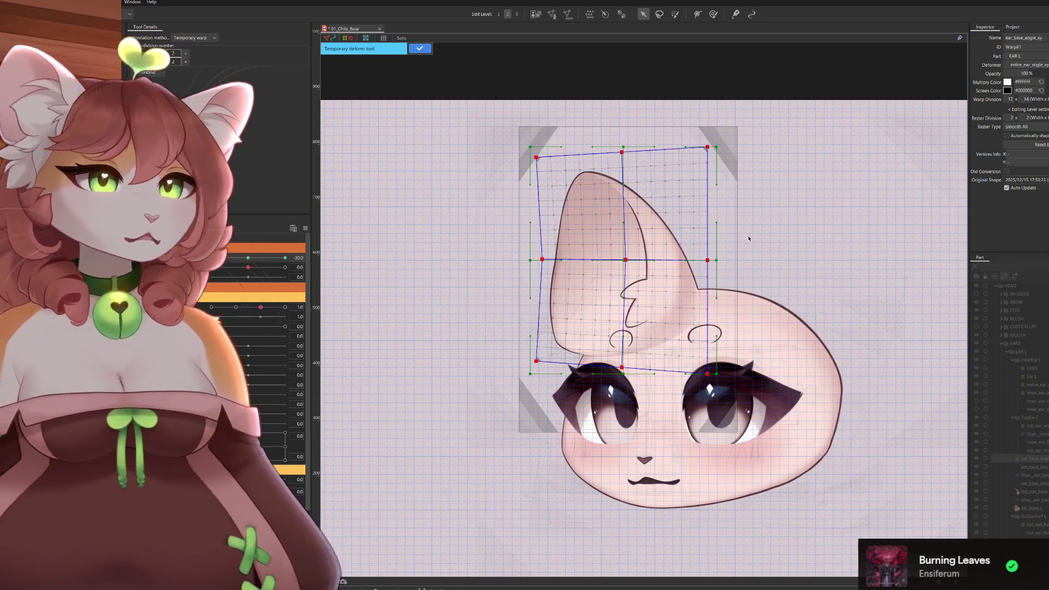
Raise the warp divisions to 4 by 4 and push the ear's left edge points inward.
{"action": "left_click", "coordinate": [186, 53]}
{"action": "left_click", "coordinate": [186, 54]}
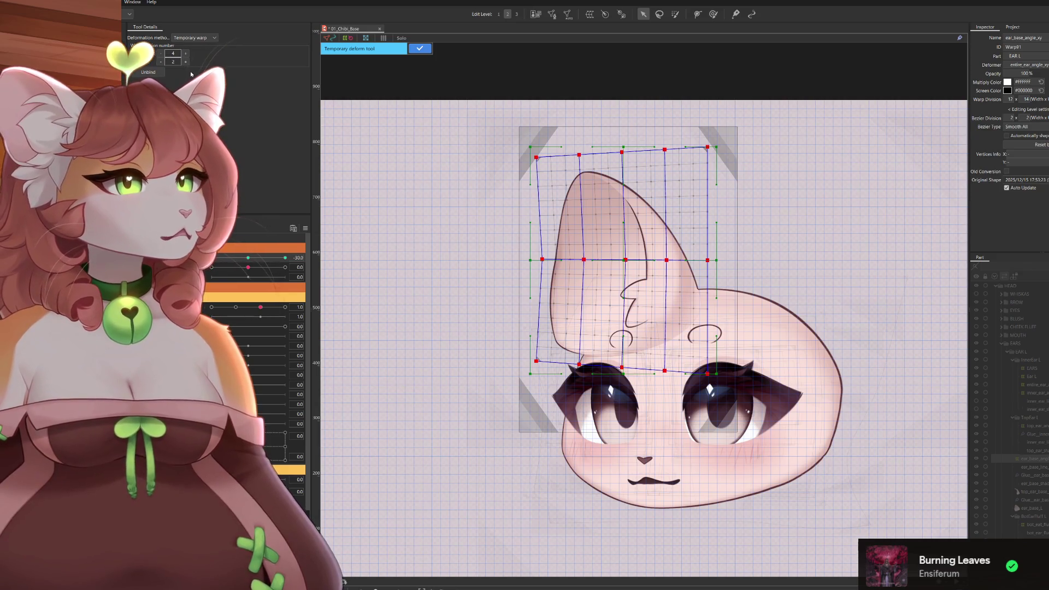
{"action": "left_click", "coordinate": [186, 62]}
{"action": "left_click", "coordinate": [186, 62]}
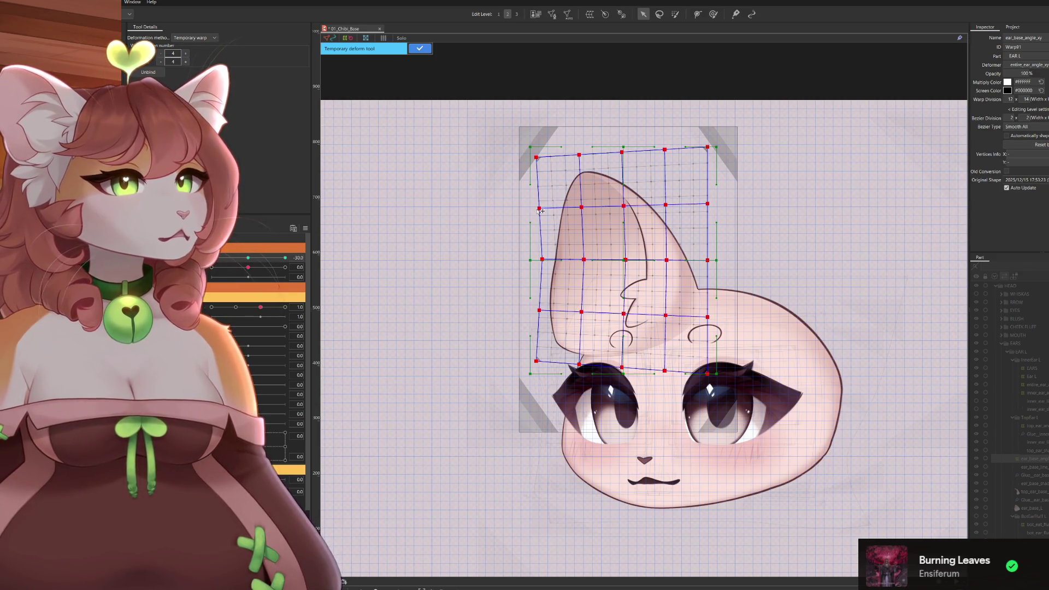
{"action": "left_click_drag", "start_coordinate": [540, 210], "coordinate": [546, 209]}
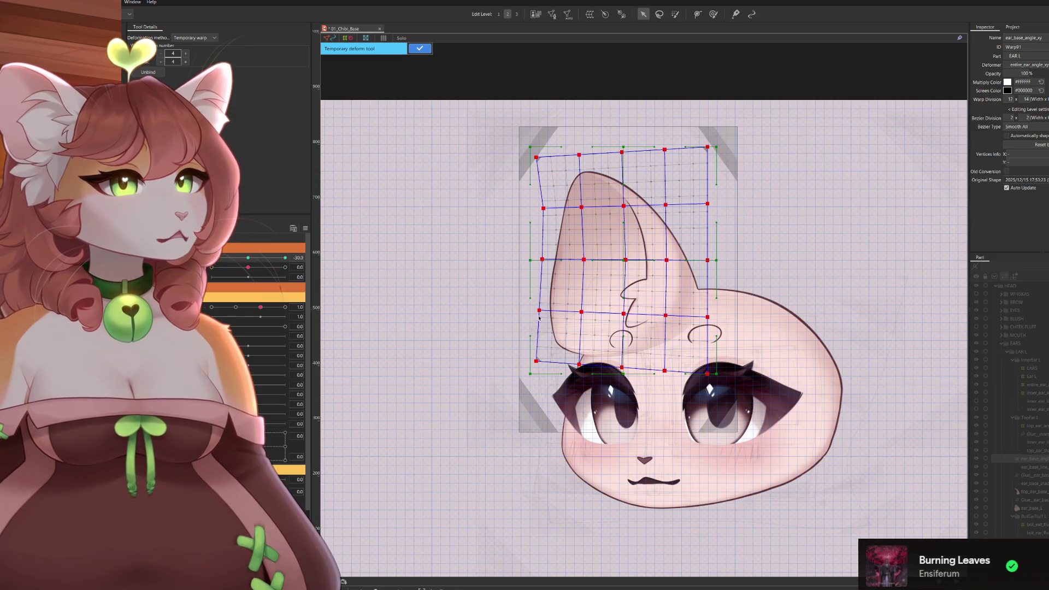
{"action": "left_click_drag", "start_coordinate": [543, 313], "coordinate": [546, 314]}
{"action": "left_click_drag", "start_coordinate": [542, 259], "coordinate": [545, 259]}
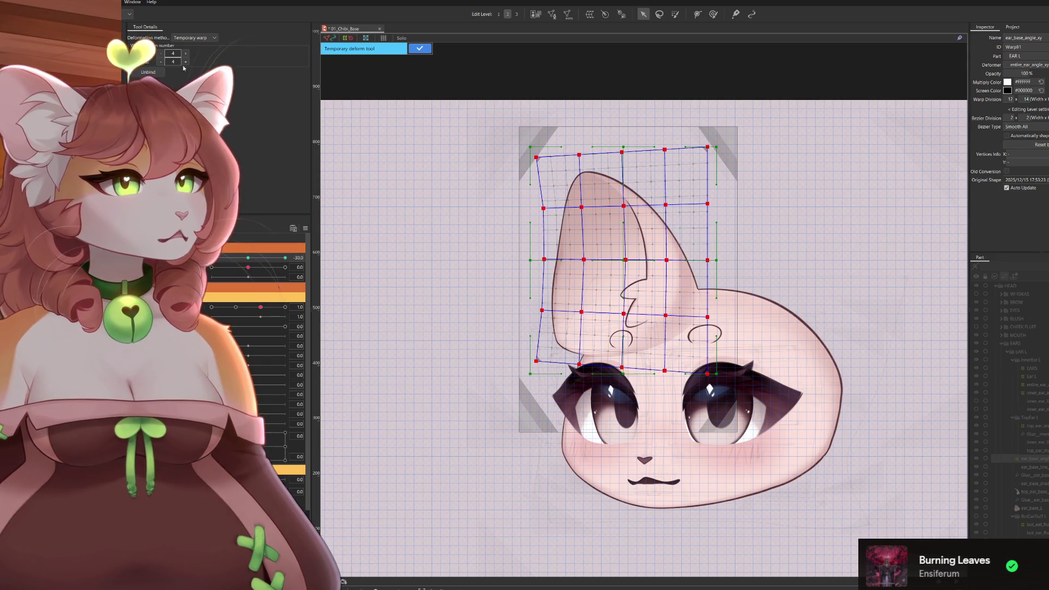
Readjust the warp divisions and push the ear's left-middle and lower-left edge points inward.
{"action": "key", "text": "ctrl+z"}
{"action": "key", "text": "ctrl+z"}
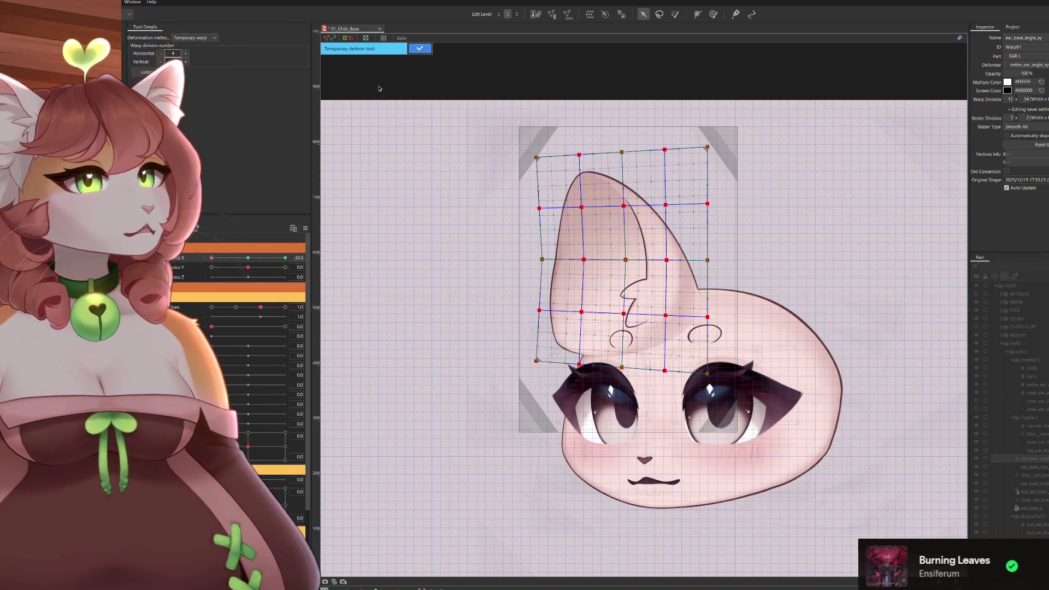
{"action": "left_click", "coordinate": [161, 62]}
{"action": "left_click", "coordinate": [160, 62]}
{"action": "left_click", "coordinate": [160, 53]}
{"action": "left_click", "coordinate": [161, 53]}
{"action": "left_click", "coordinate": [186, 62]}
{"action": "left_click", "coordinate": [186, 62]}
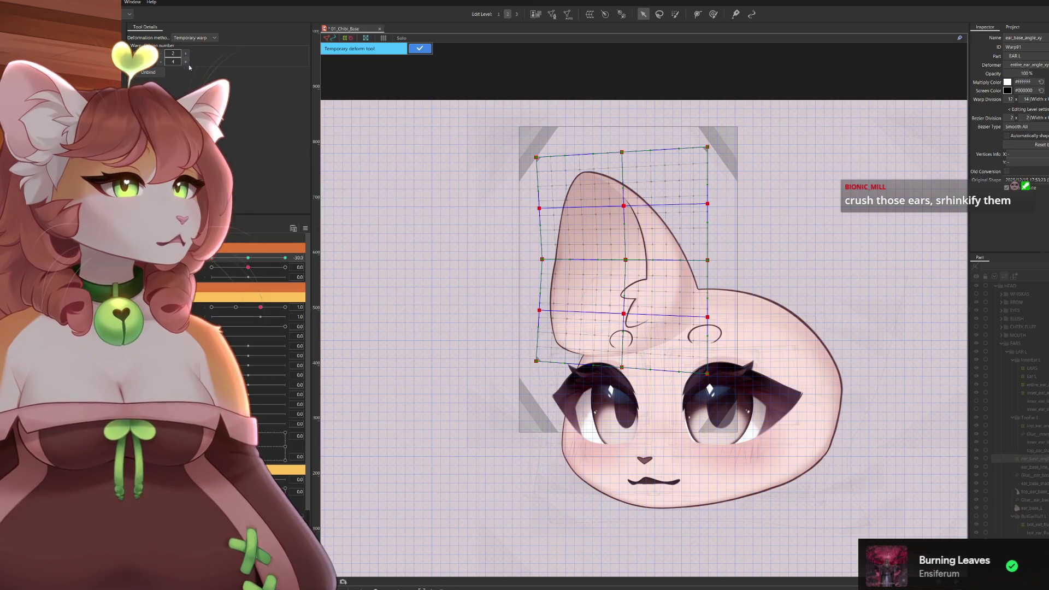
{"action": "left_click_drag", "start_coordinate": [546, 208], "coordinate": [551, 208]}
{"action": "left_click_drag", "start_coordinate": [535, 310], "coordinate": [537, 310]}
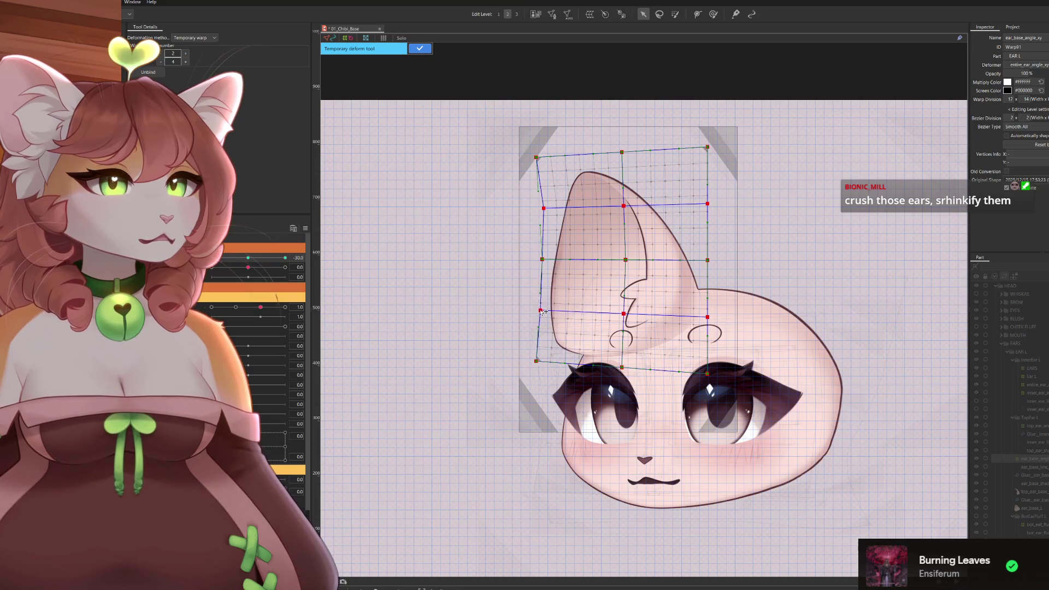
{"action": "left_click_drag", "start_coordinate": [549, 261], "coordinate": [551, 261]}
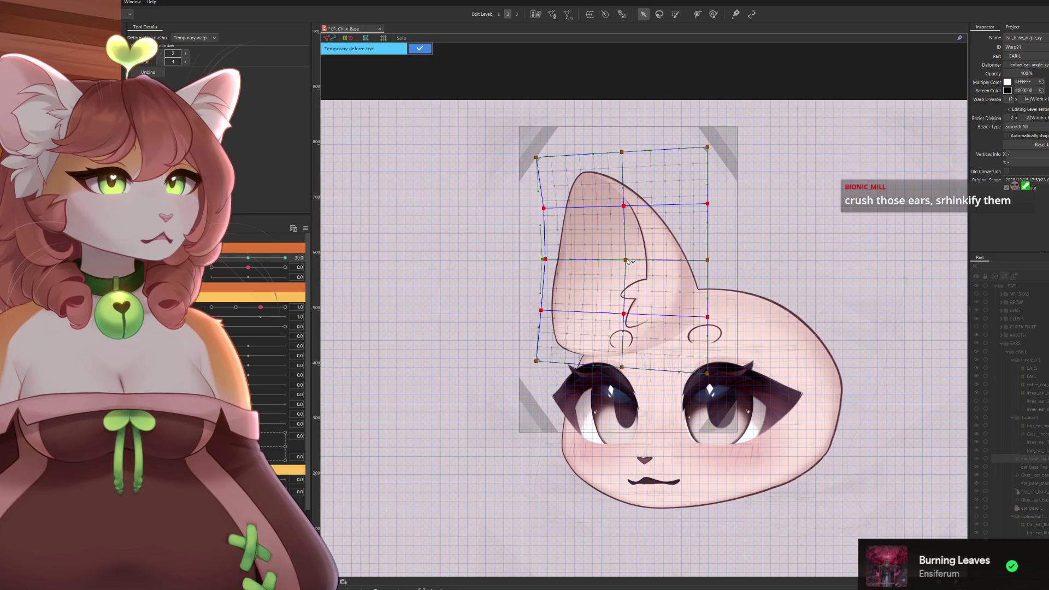
Bend the inner ear's centre and upper-middle warp points slightly to the right.
{"action": "left_click_drag", "start_coordinate": [624, 314], "coordinate": [628, 313]}
{"action": "left_click_drag", "start_coordinate": [628, 260], "coordinate": [633, 261]}
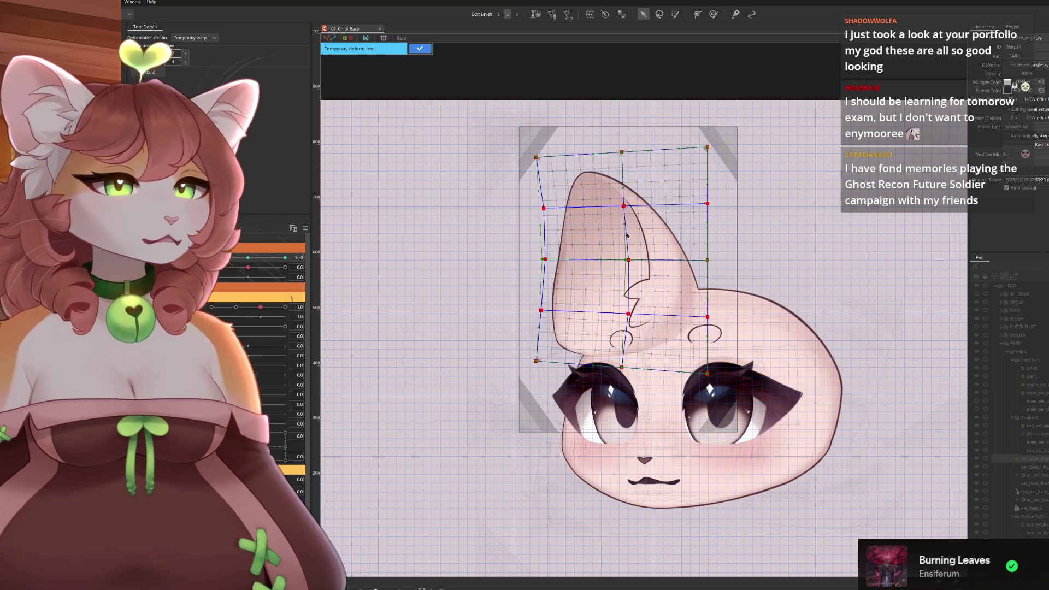
{"action": "left_click_drag", "start_coordinate": [628, 209], "coordinate": [633, 209]}
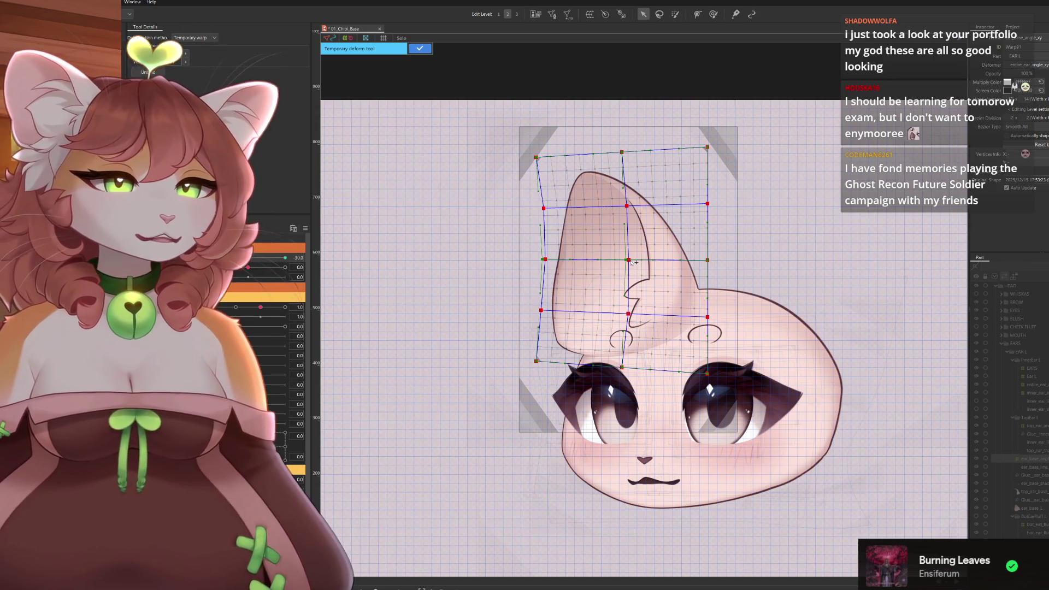
{"action": "left_click_drag", "start_coordinate": [635, 263], "coordinate": [636, 265]}
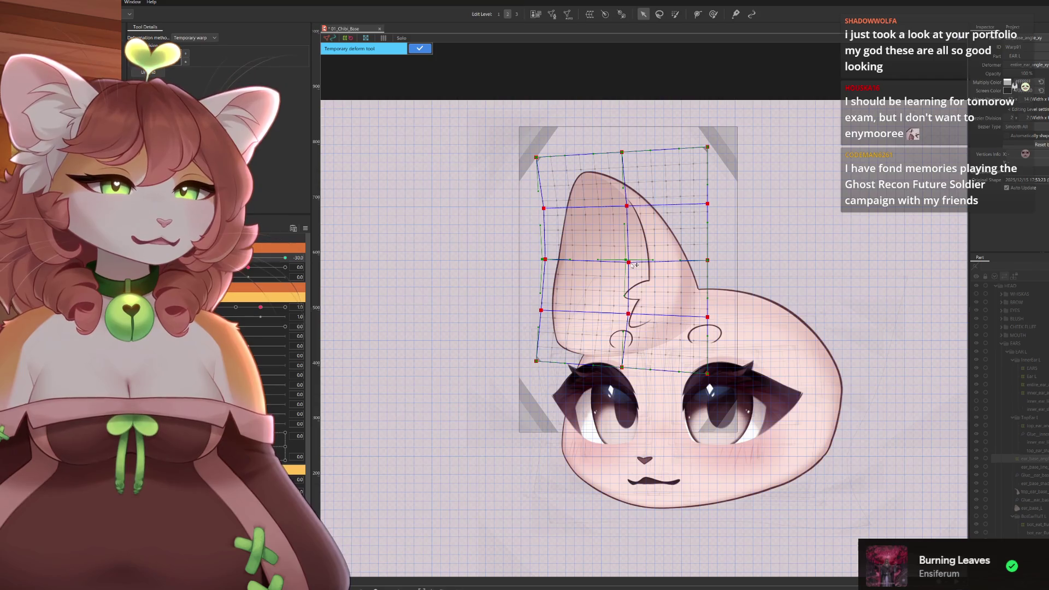
{"action": "key", "text": "ctrl+z"}
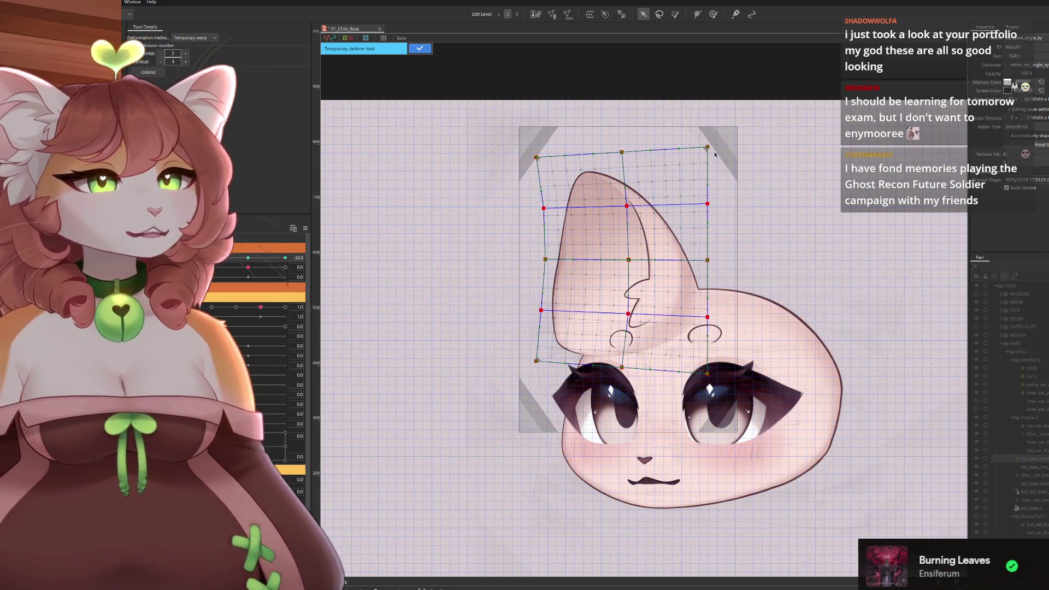
Pull the top-right, right-middle and lower-right points inward, nudge the centre right, and commit.
{"action": "left_click_drag", "start_coordinate": [708, 147], "coordinate": [701, 147]}
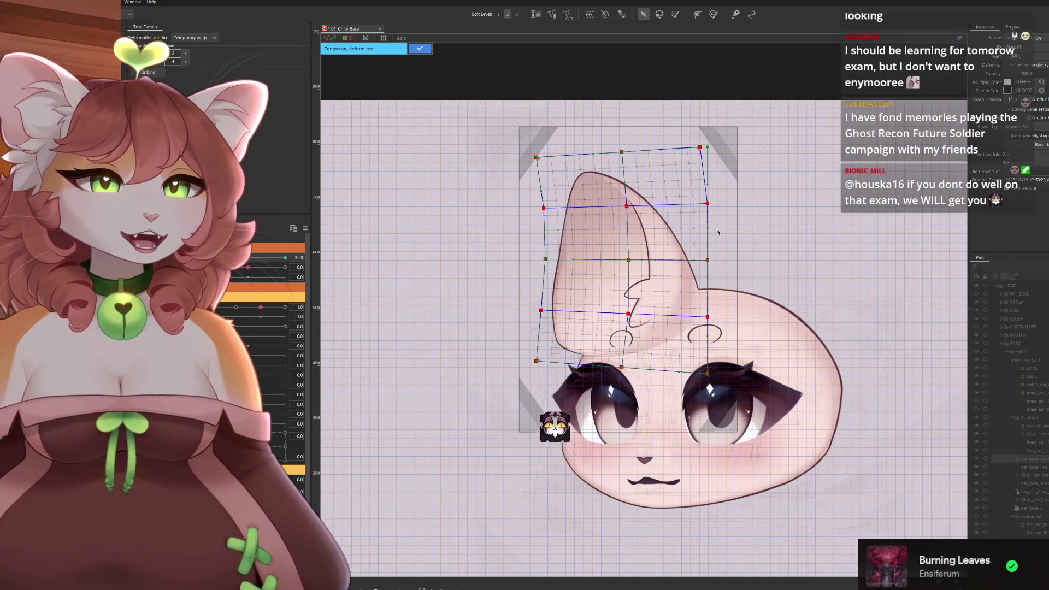
{"action": "left_click_drag", "start_coordinate": [623, 152], "coordinate": [619, 152]}
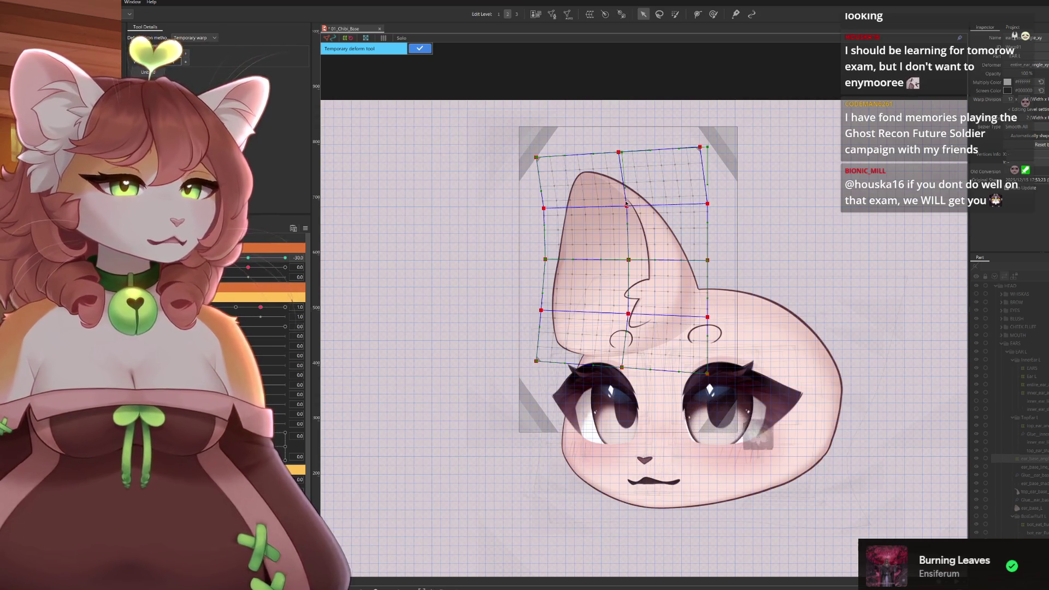
{"action": "key", "text": "ctrl+z"}
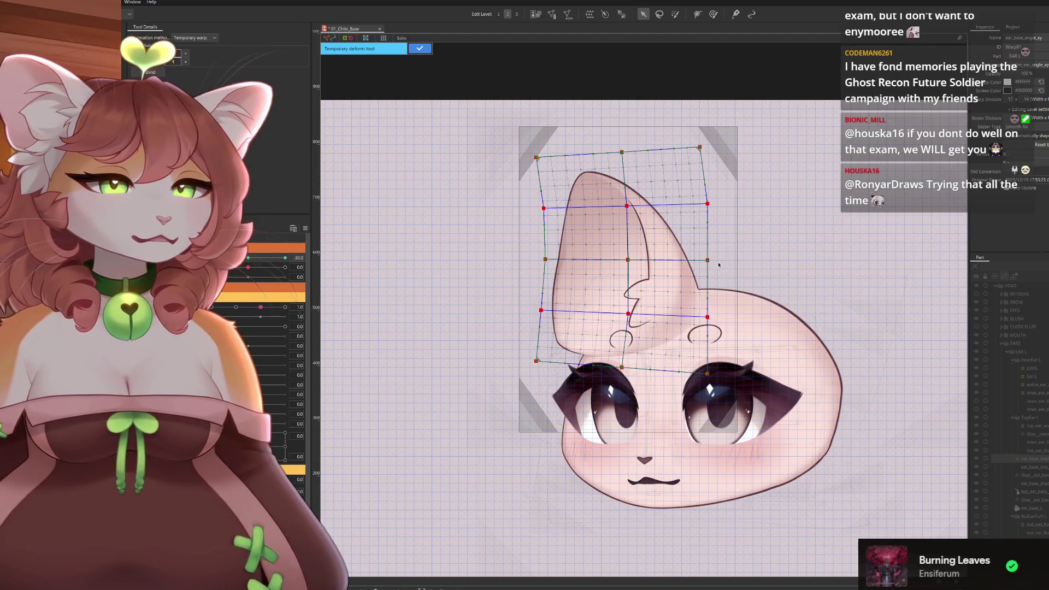
{"action": "left_click_drag", "start_coordinate": [712, 261], "coordinate": [708, 261]}
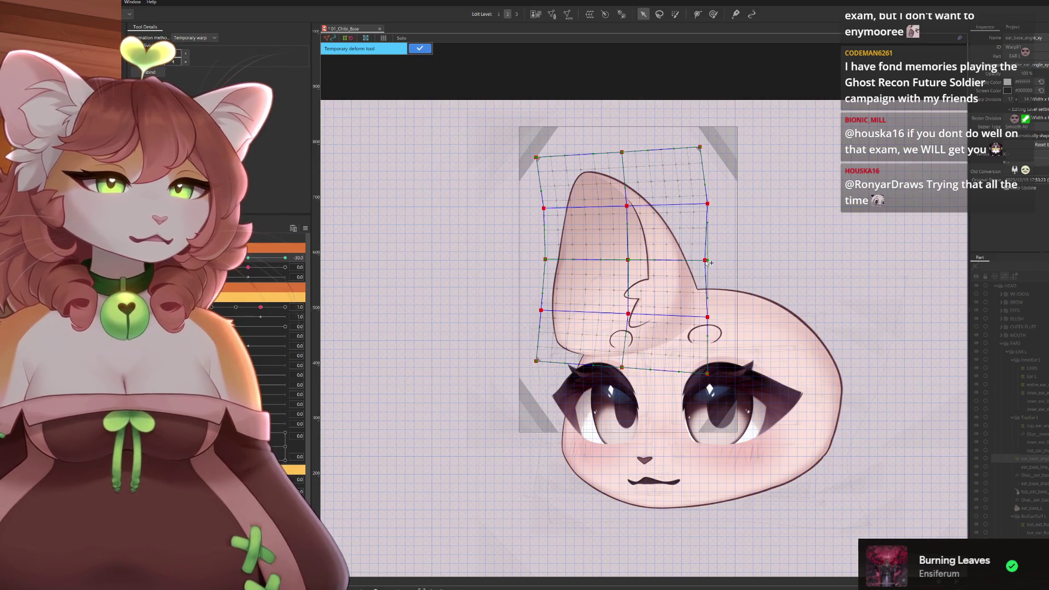
{"action": "left_click_drag", "start_coordinate": [709, 316], "coordinate": [705, 317]}
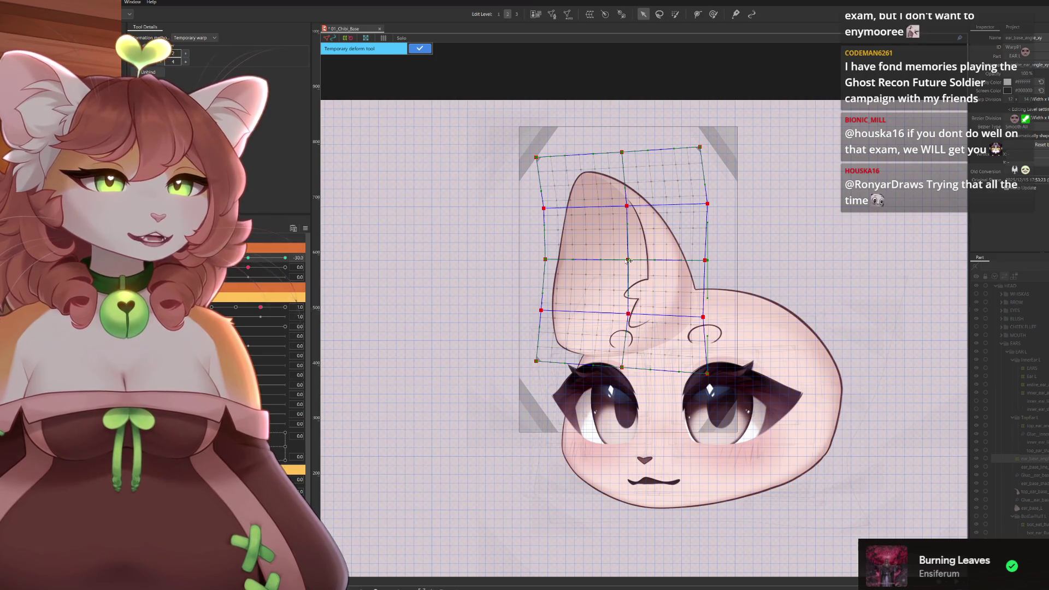
{"action": "left_click_drag", "start_coordinate": [632, 262], "coordinate": [633, 260]}
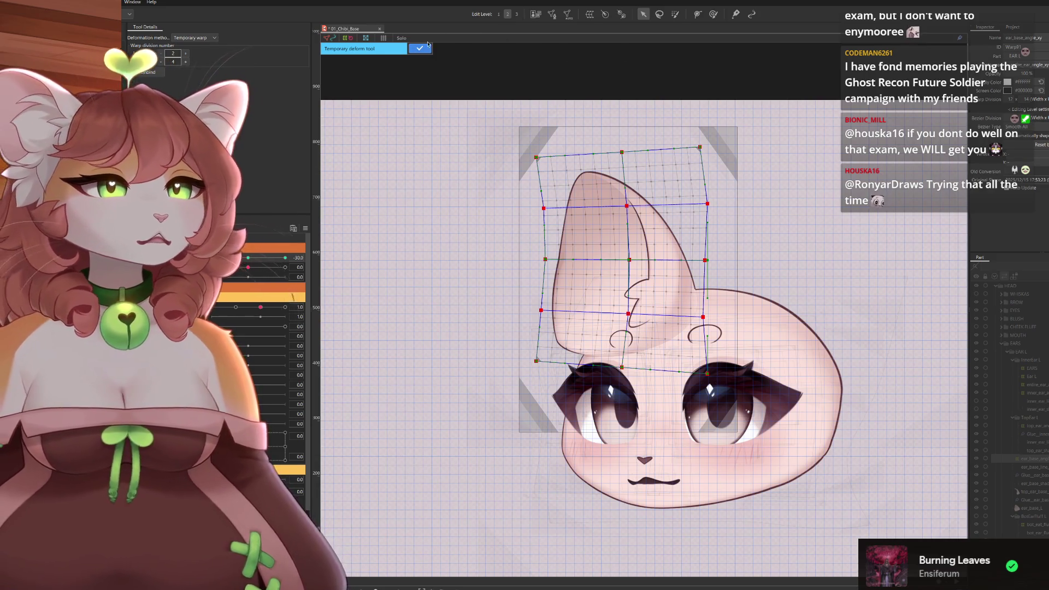
{"action": "left_click", "coordinate": [420, 50]}
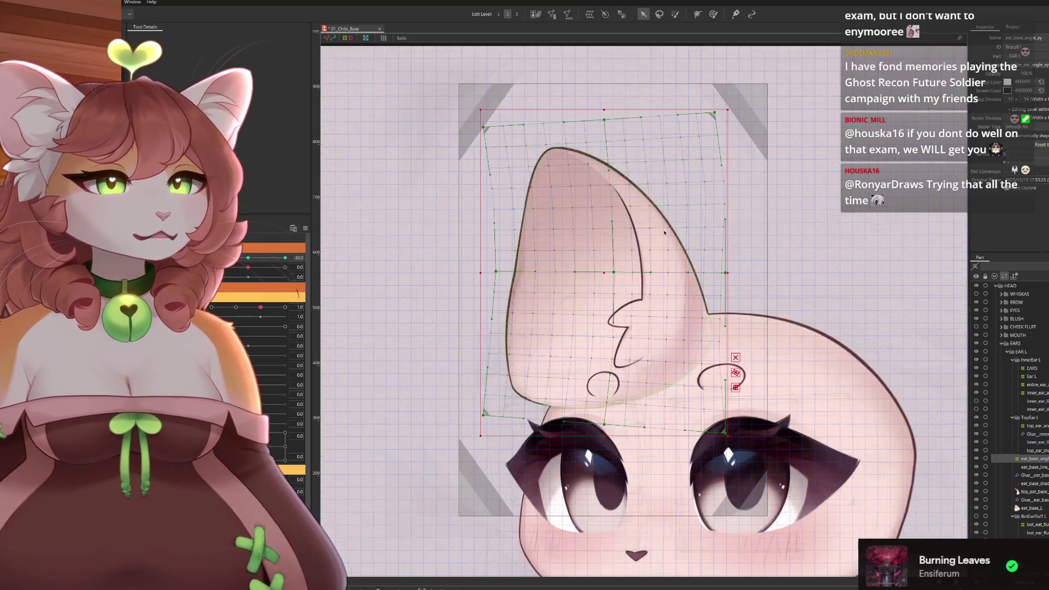
Turn off the canvas grid, hide the selection overlay, and sweep the head angle to preview the ear.
{"action": "left_click", "coordinate": [384, 39]}
{"action": "key", "text": "ctrl+h"}
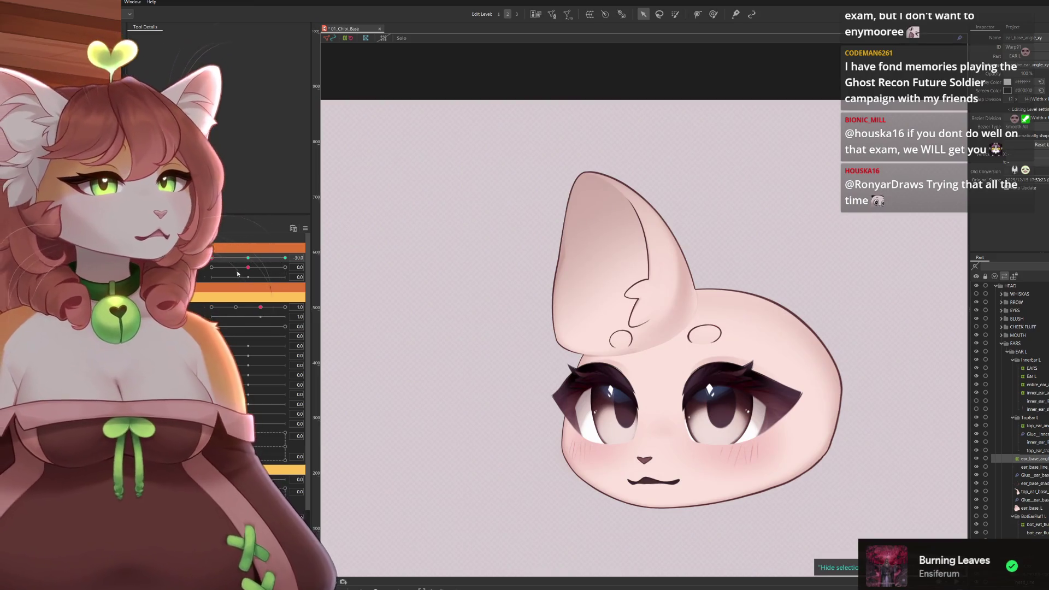
{"action": "left_click_drag", "start_coordinate": [213, 256], "coordinate": [359, 252]}
{"action": "mouse_move", "coordinate": [285, 250]}
{"action": "left_mouse_down"}
{"action": "mouse_move", "coordinate": [252, 257]}
{"action": "mouse_move", "coordinate": [308, 263]}
{"action": "mouse_move", "coordinate": [210, 258]}
{"action": "left_mouse_up"}
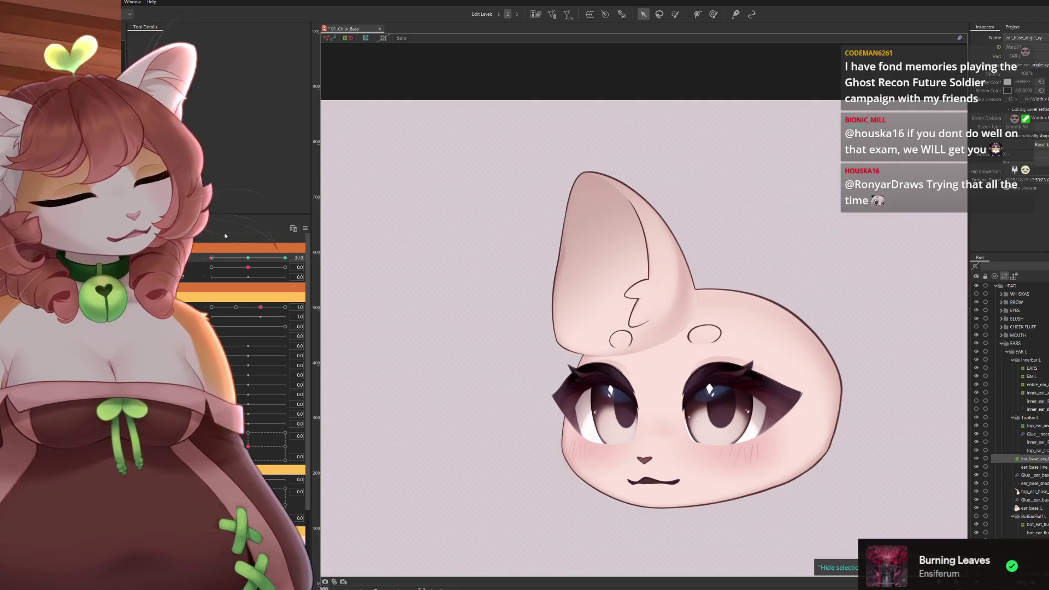
{"action": "key", "text": "p"}
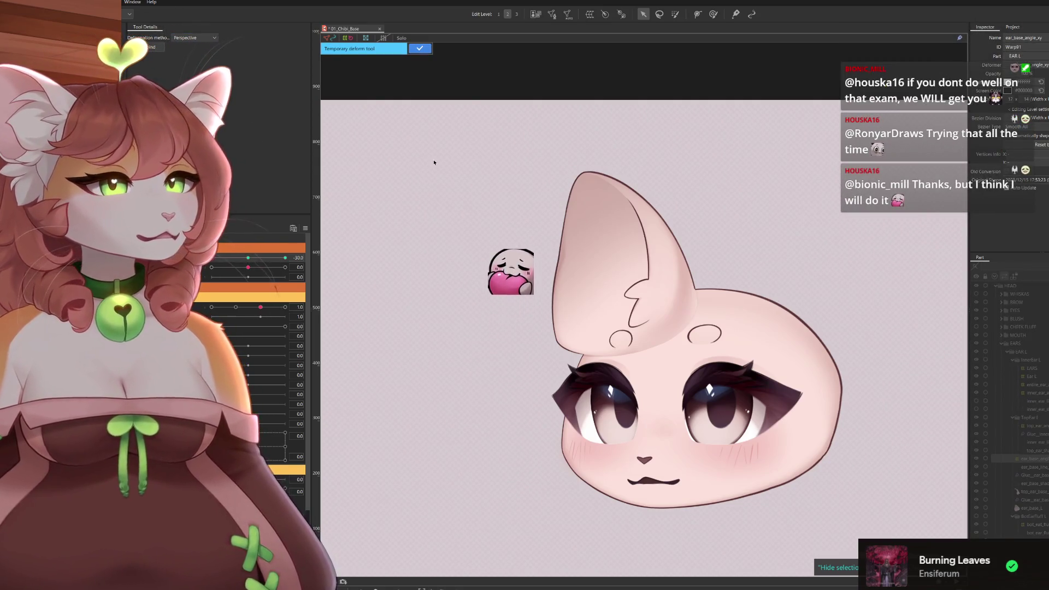
Skew the ear in perspective by lowering its bottom-left corner, commit, and turn the head to the opposite extreme.
{"action": "left_click", "coordinate": [601, 246]}
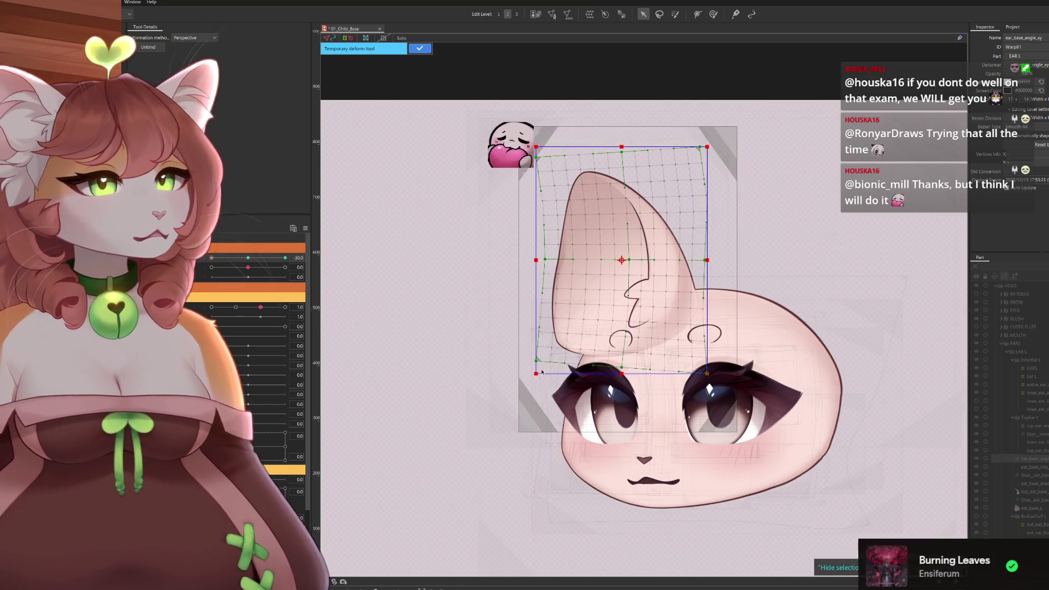
{"action": "left_click_drag", "start_coordinate": [537, 373], "coordinate": [538, 382]}
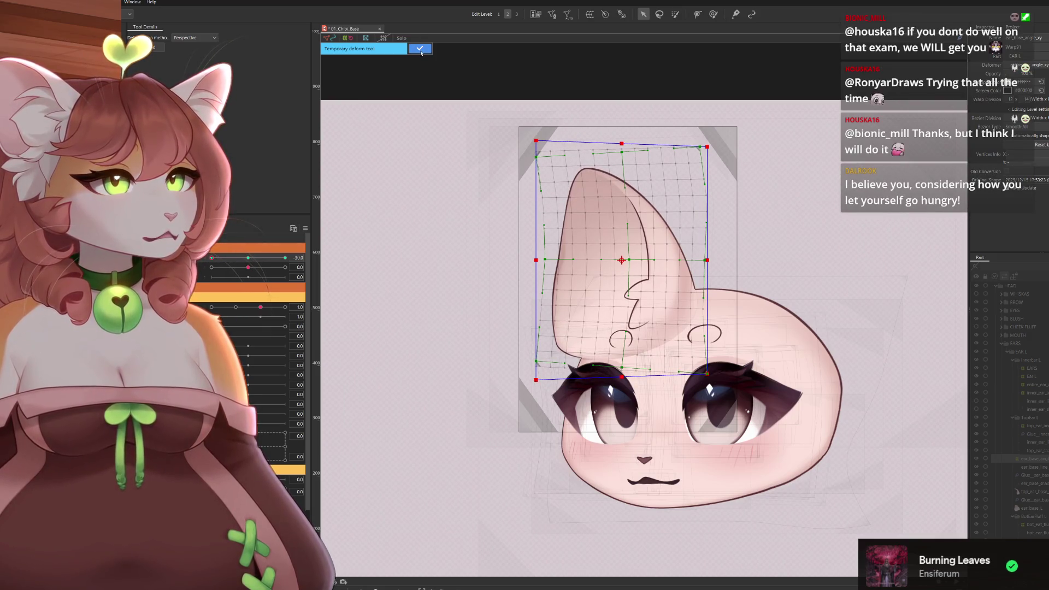
{"action": "key", "text": "Return"}
{"action": "mouse_move", "coordinate": [212, 257]}
{"action": "left_mouse_down"}
{"action": "mouse_move", "coordinate": [301, 244]}
{"action": "mouse_move", "coordinate": [211, 258]}
{"action": "left_mouse_up"}
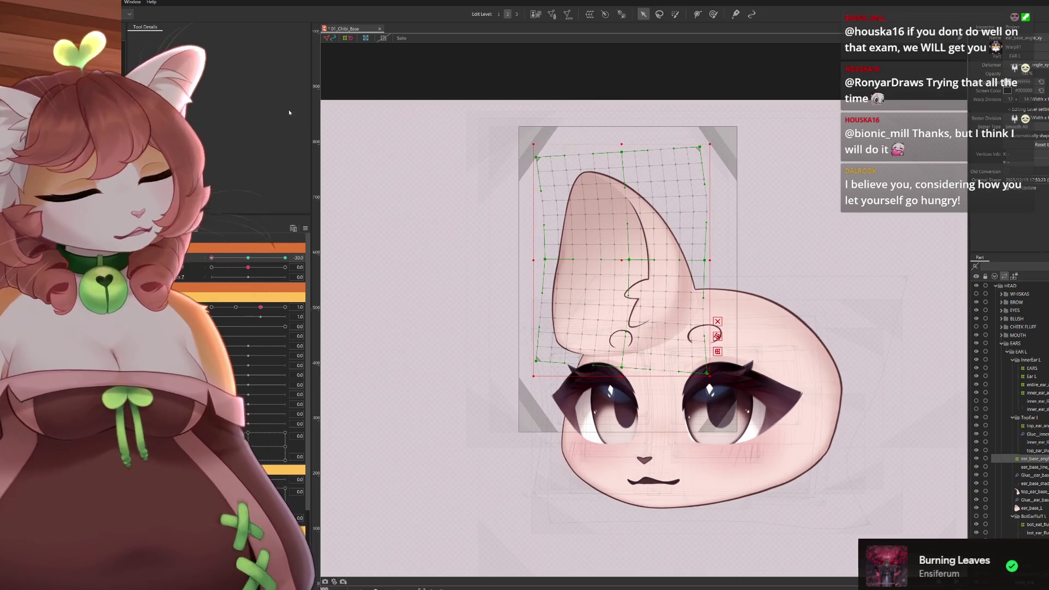
At the opposite angle, raise the ear's bottom-left corner slightly in Perspective mode and commit.
{"action": "key", "text": "p"}
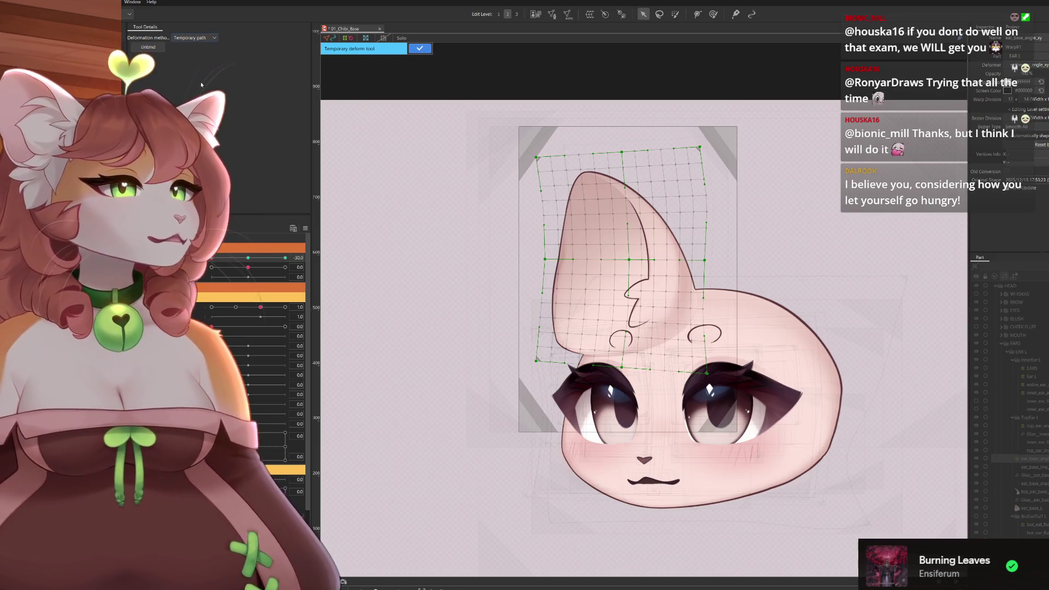
{"action": "key", "text": "p"}
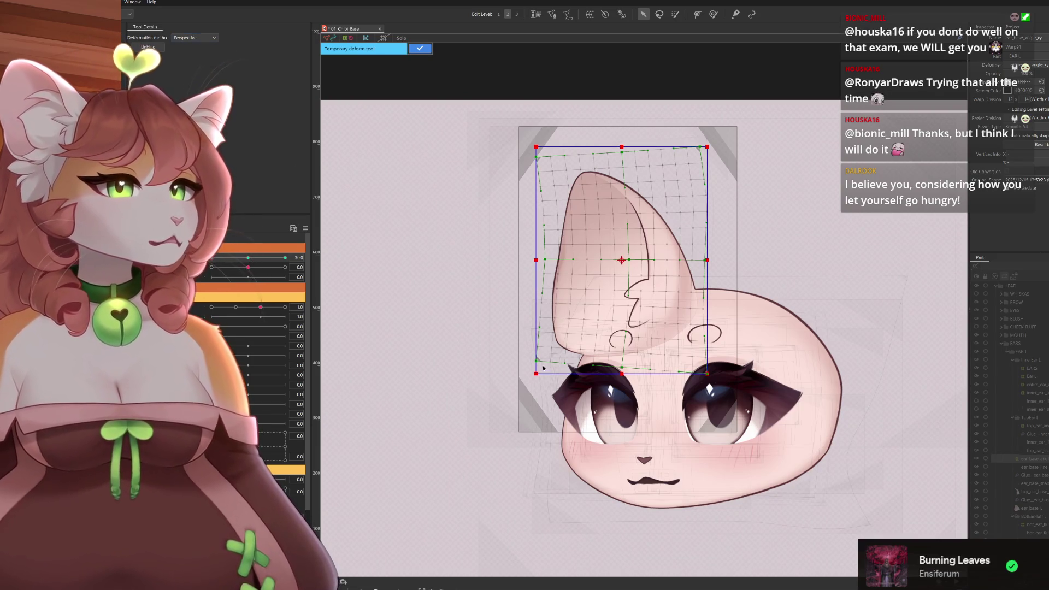
{"action": "left_click_drag", "start_coordinate": [540, 375], "coordinate": [540, 371]}
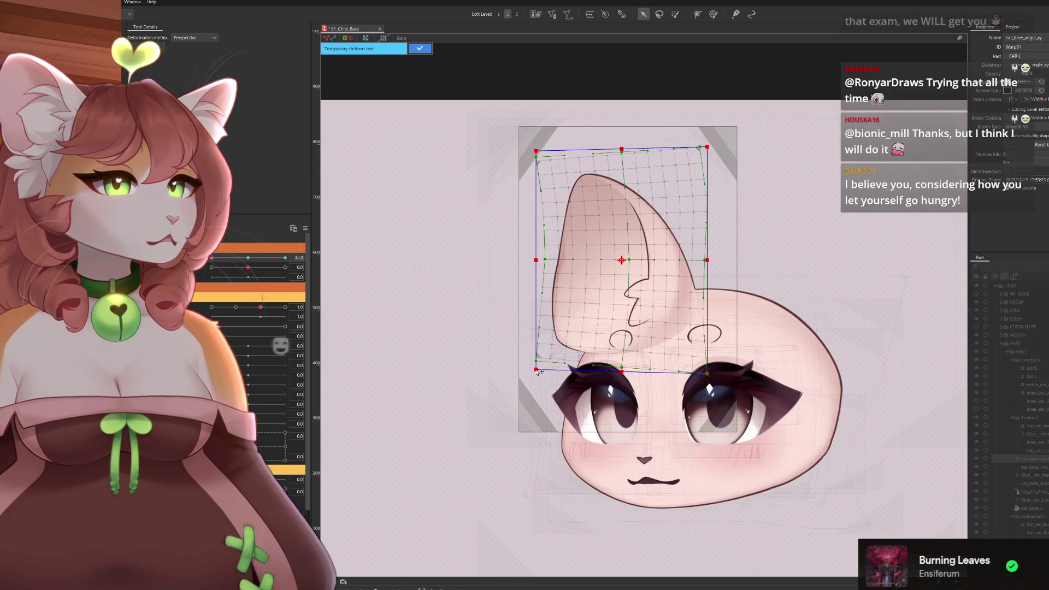
{"action": "left_click", "coordinate": [419, 48]}
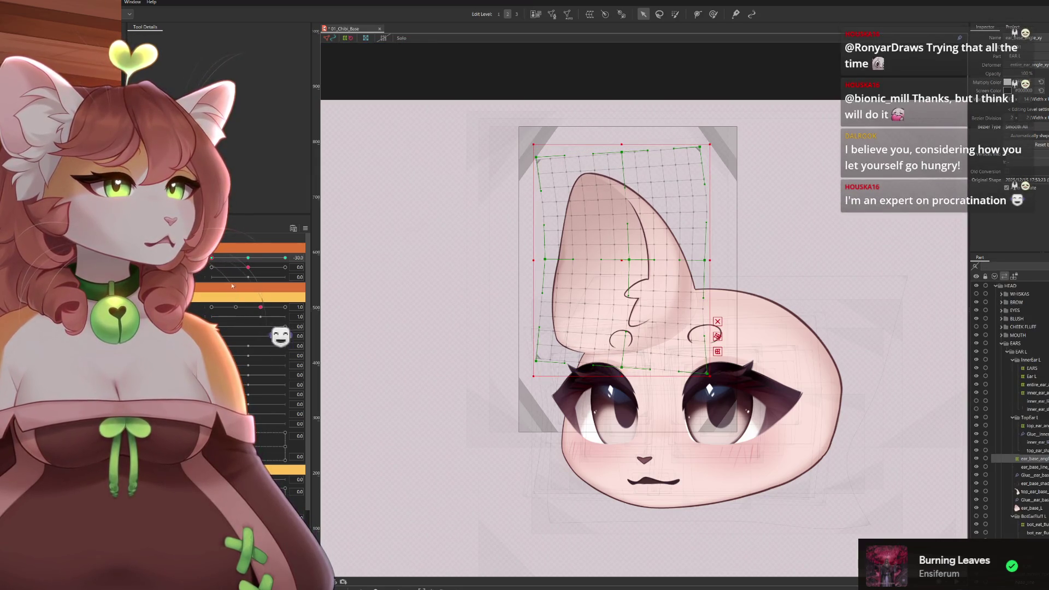
{"action": "mouse_move", "coordinate": [233, 258]}
{"action": "left_mouse_down"}
{"action": "mouse_move", "coordinate": [326, 270]}
{"action": "mouse_move", "coordinate": [201, 276]}
{"action": "left_mouse_up"}
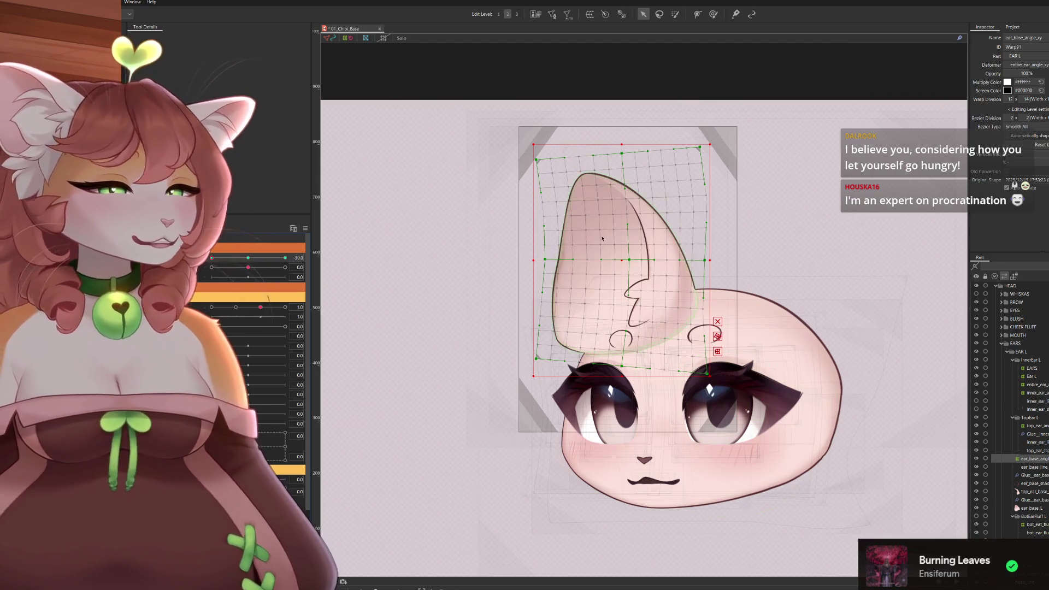
{"action": "left_click", "coordinate": [713, 13]}
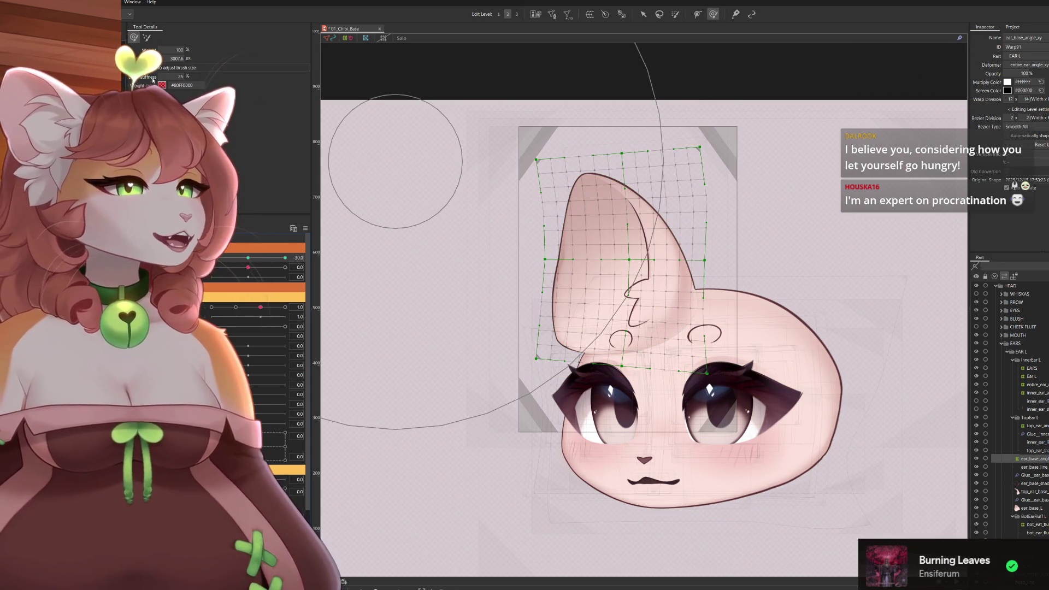
Smooth the inner ear line with the deform brush, set Bezier Division to 3, and scrub the head angle.
{"action": "left_click", "coordinate": [146, 37]}
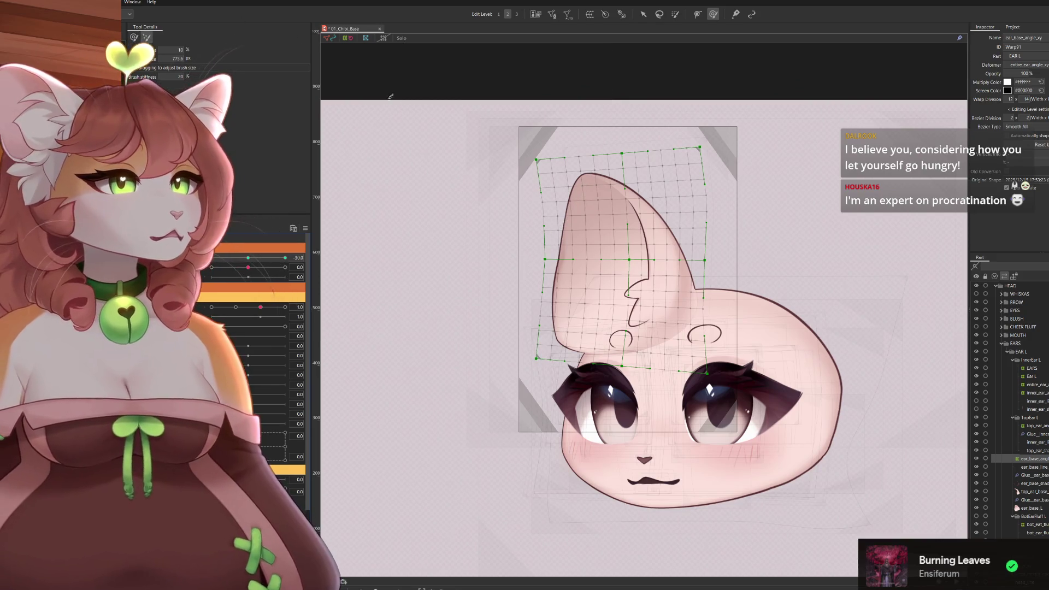
{"action": "mouse_move", "coordinate": [629, 290]}
{"action": "left_mouse_down"}
{"action": "mouse_move", "coordinate": [601, 306]}
{"action": "mouse_move", "coordinate": [579, 298]}
{"action": "left_mouse_up"}
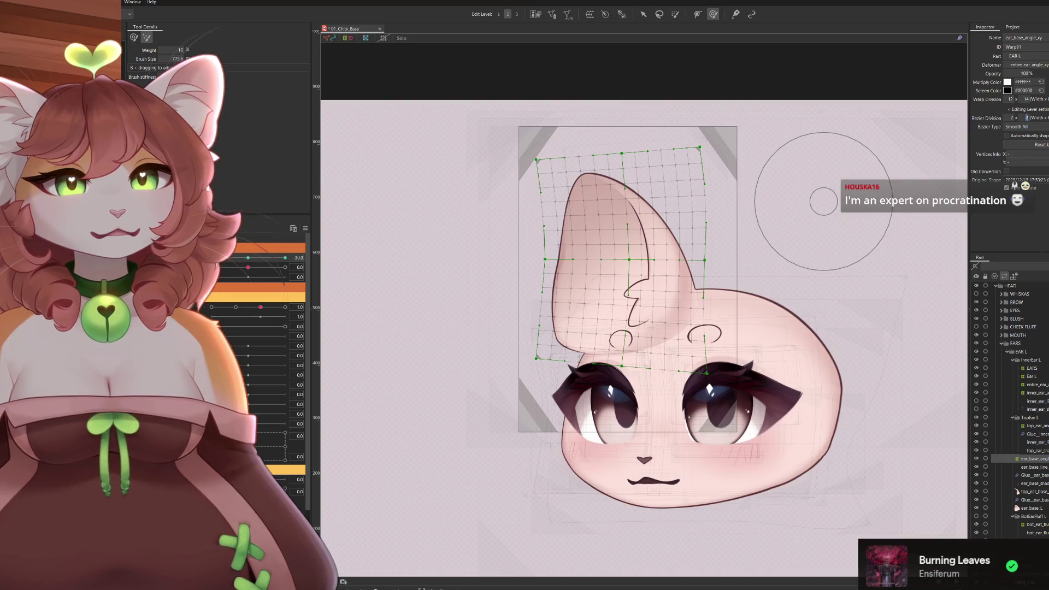
{"action": "key", "text": "Return"}
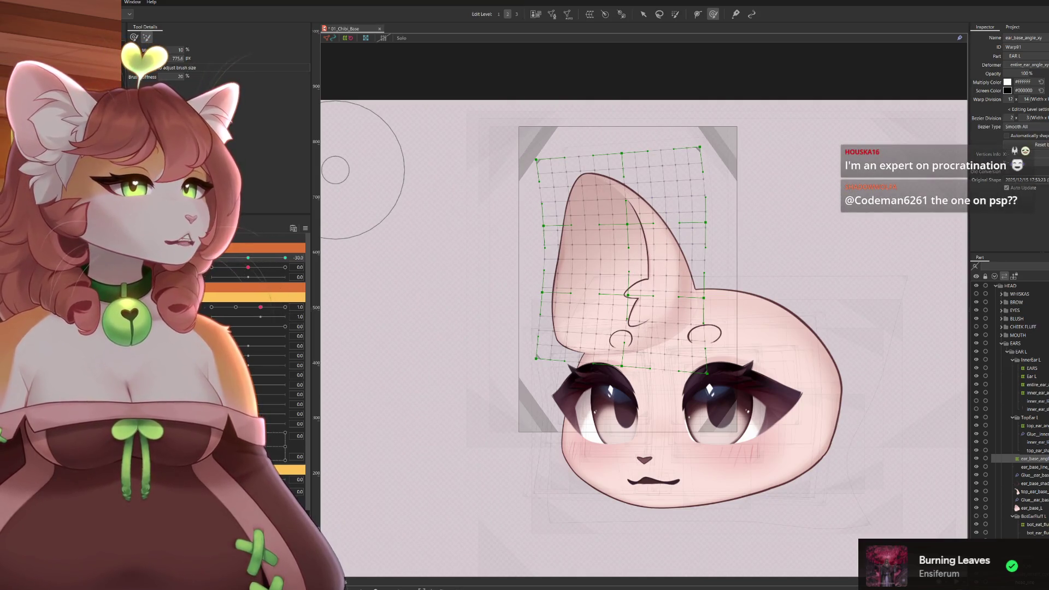
{"action": "left_click_drag", "start_coordinate": [213, 257], "coordinate": [285, 258]}
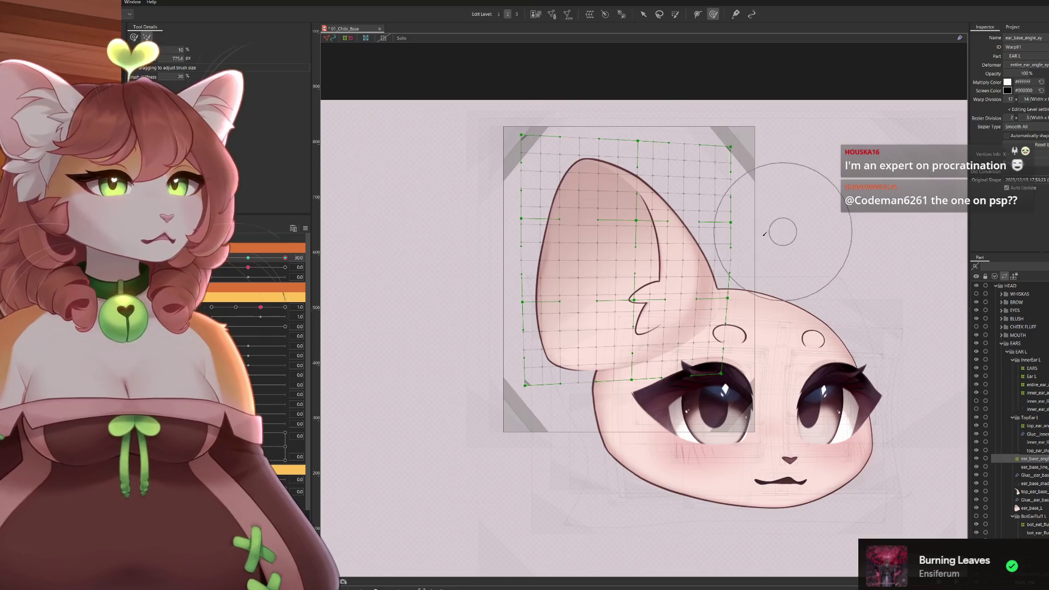
{"action": "left_click_drag", "start_coordinate": [509, 259], "coordinate": [562, 234]}
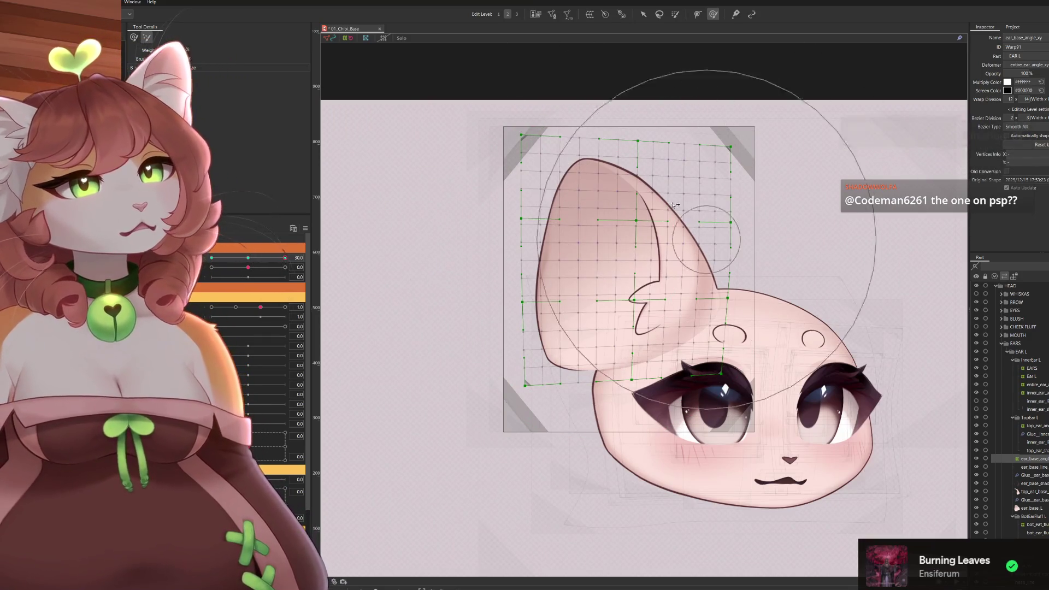
{"action": "left_click_drag", "start_coordinate": [284, 257], "coordinate": [211, 257]}
Turn the head partway to check the ear, then set the second head-angle parameter to 30.
{"action": "left_click", "coordinate": [643, 14]}
{"action": "scroll", "coordinate": [616, 209], "scroll_direction": "up", "scroll_amount": 3}
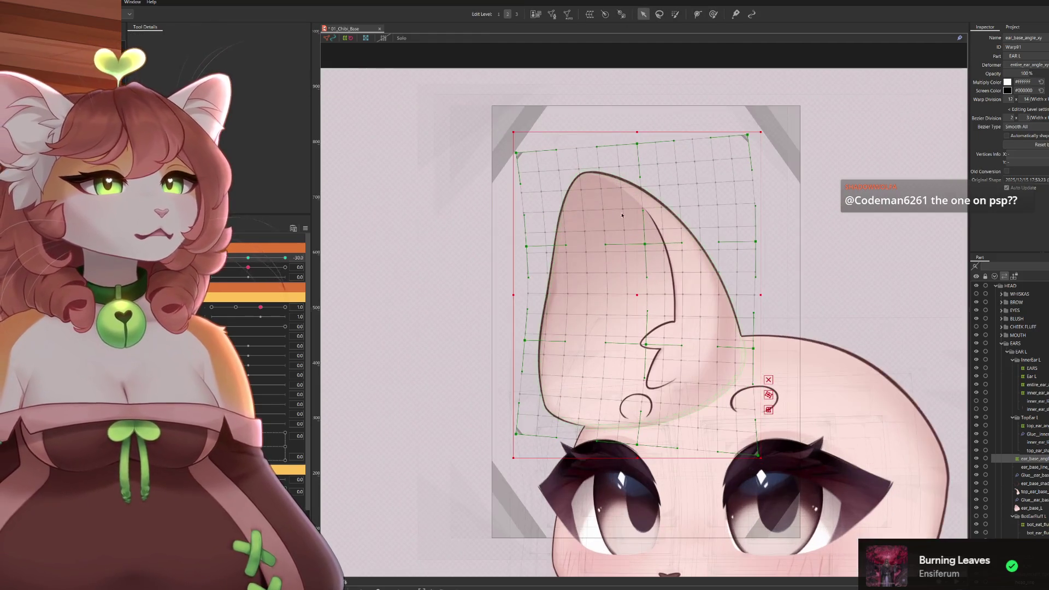
{"action": "left_click_drag", "start_coordinate": [648, 243], "coordinate": [646, 243]}
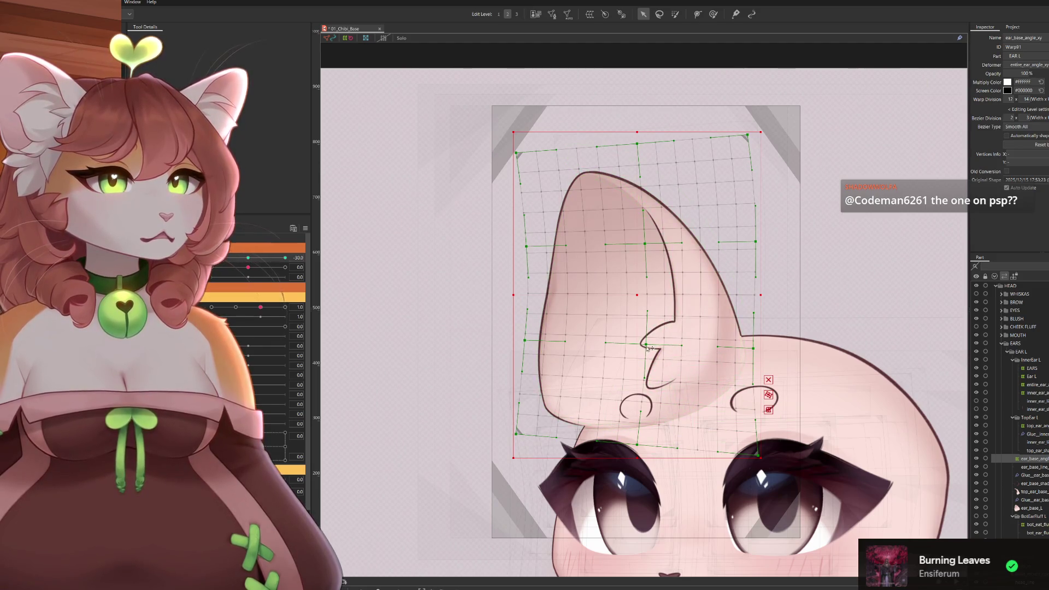
{"action": "mouse_move", "coordinate": [212, 258]}
{"action": "left_mouse_down"}
{"action": "mouse_move", "coordinate": [264, 262]}
{"action": "mouse_move", "coordinate": [211, 257]}
{"action": "mouse_move", "coordinate": [251, 267]}
{"action": "mouse_move", "coordinate": [212, 257]}
{"action": "mouse_move", "coordinate": [236, 257]}
{"action": "left_mouse_up"}
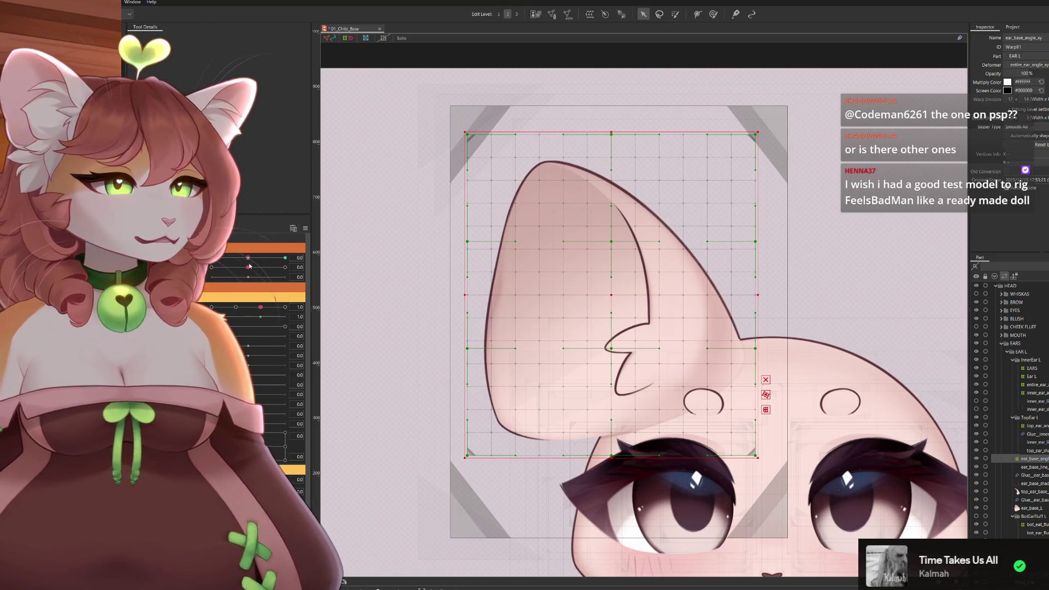
{"action": "left_click_drag", "start_coordinate": [249, 267], "coordinate": [287, 267]}
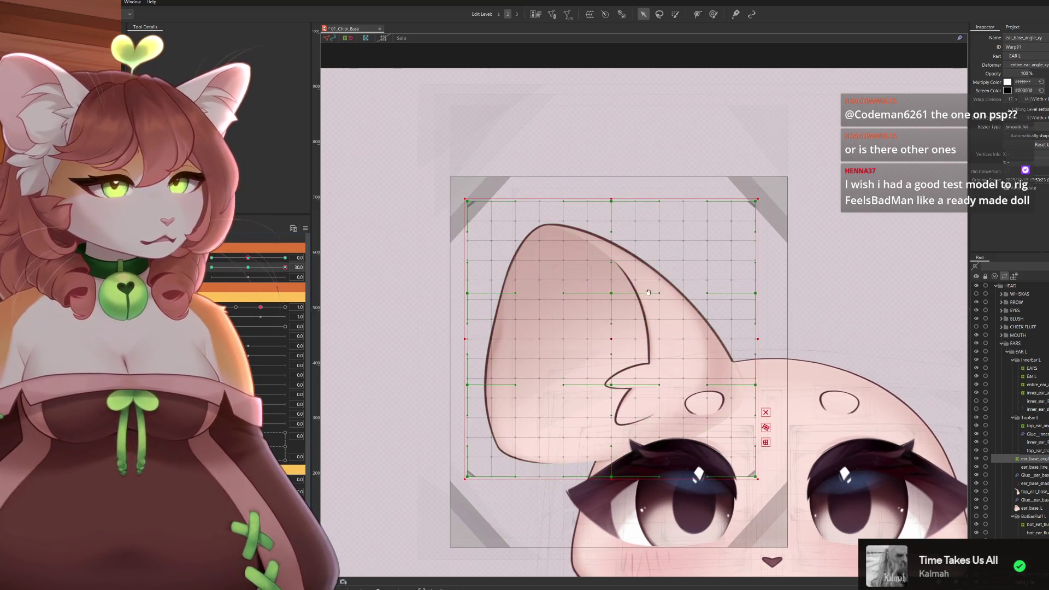
{"action": "left_click_drag", "start_coordinate": [625, 289], "coordinate": [629, 251]}
Switch the temporary deform to Perspective and pull the ear's top-left corner inward.
{"action": "left_click", "coordinate": [196, 37]}
{"action": "left_click", "coordinate": [189, 54]}
{"action": "left_click_drag", "start_coordinate": [473, 157], "coordinate": [491, 159]}
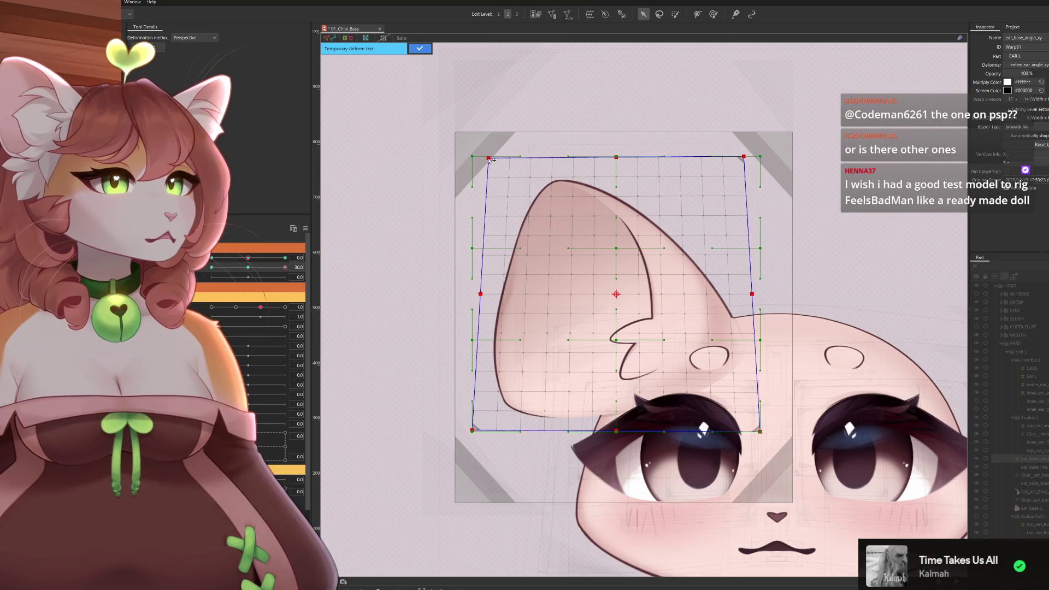
{"action": "mouse_move", "coordinate": [490, 160]}
{"action": "left_mouse_down"}
{"action": "mouse_move", "coordinate": [492, 148]}
{"action": "mouse_move", "coordinate": [496, 161]}
{"action": "left_mouse_up"}
{"action": "left_click_drag", "start_coordinate": [751, 160], "coordinate": [752, 169]}
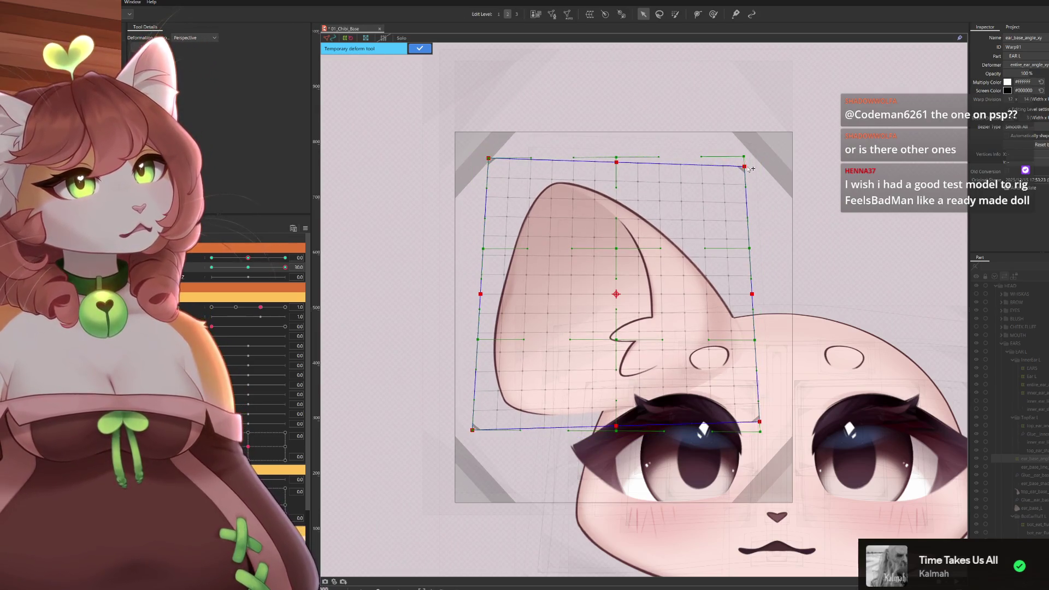
{"action": "key", "text": "ctrl+z"}
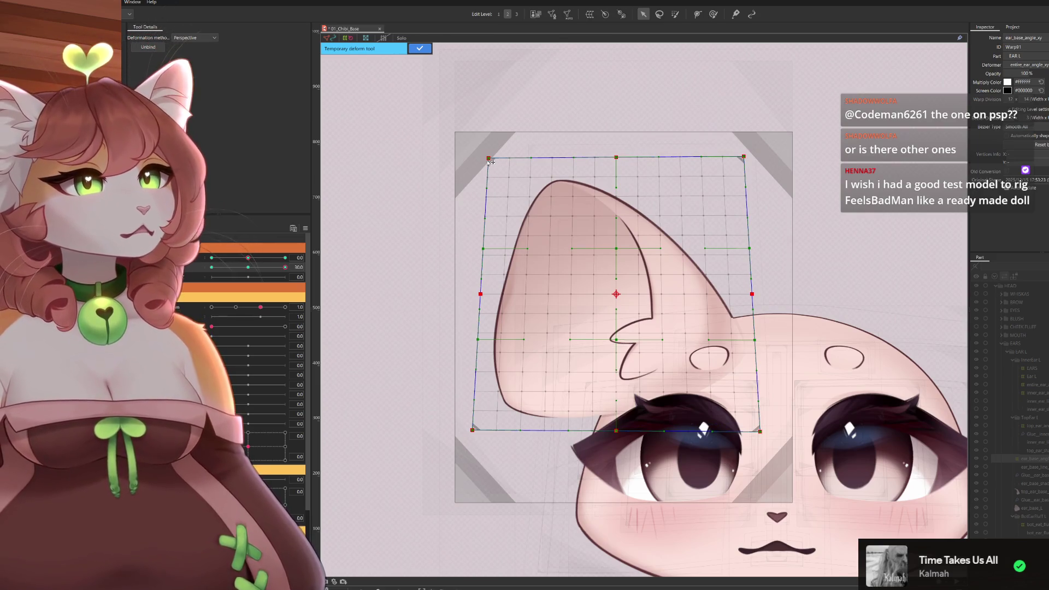
{"action": "left_click_drag", "start_coordinate": [489, 159], "coordinate": [489, 165]}
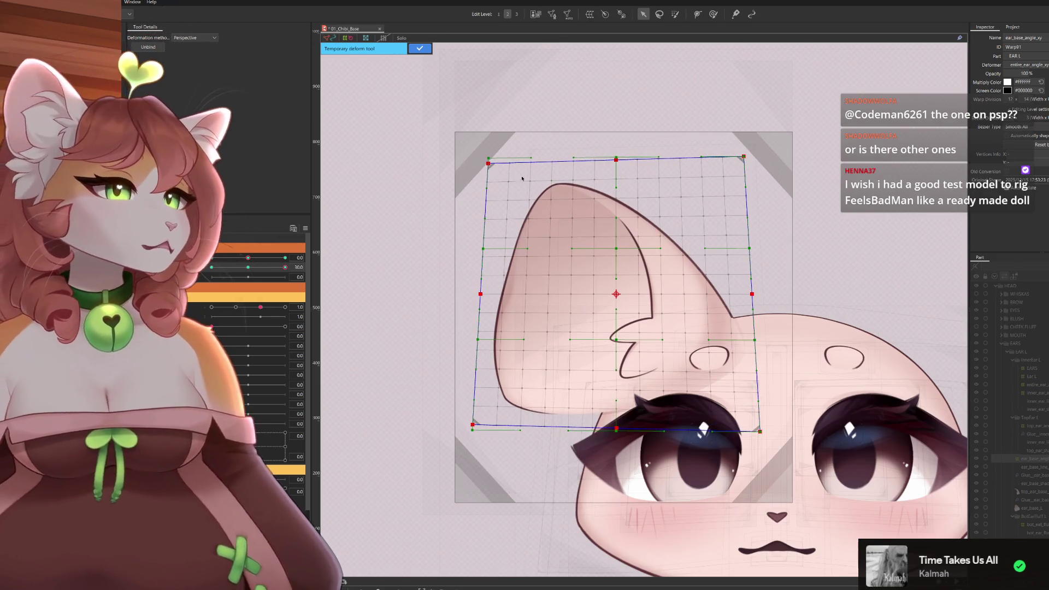
{"action": "left_click_drag", "start_coordinate": [746, 156], "coordinate": [745, 163]}
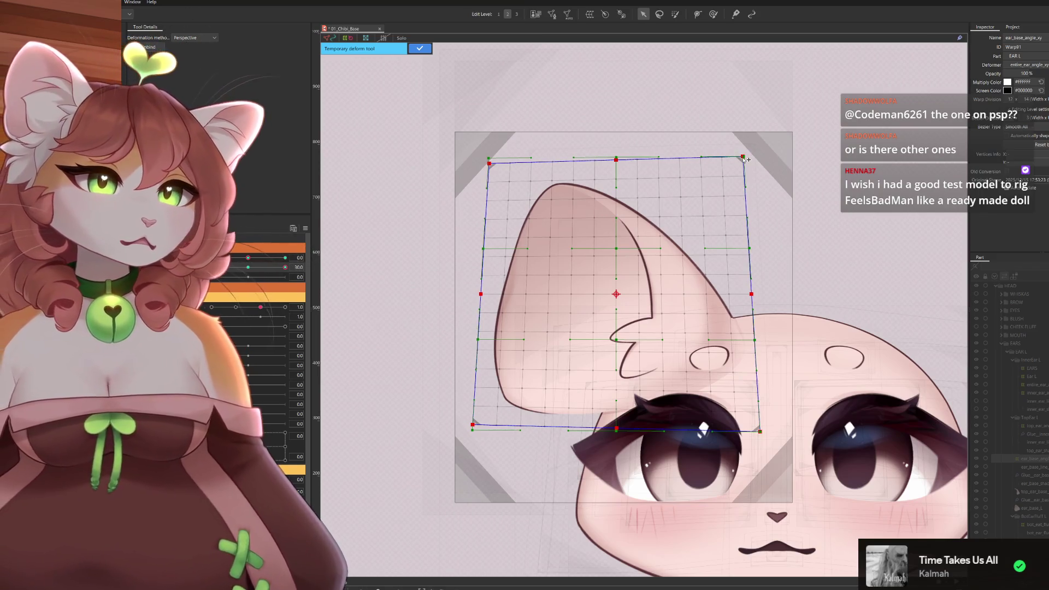
{"action": "key", "text": "ctrl+z"}
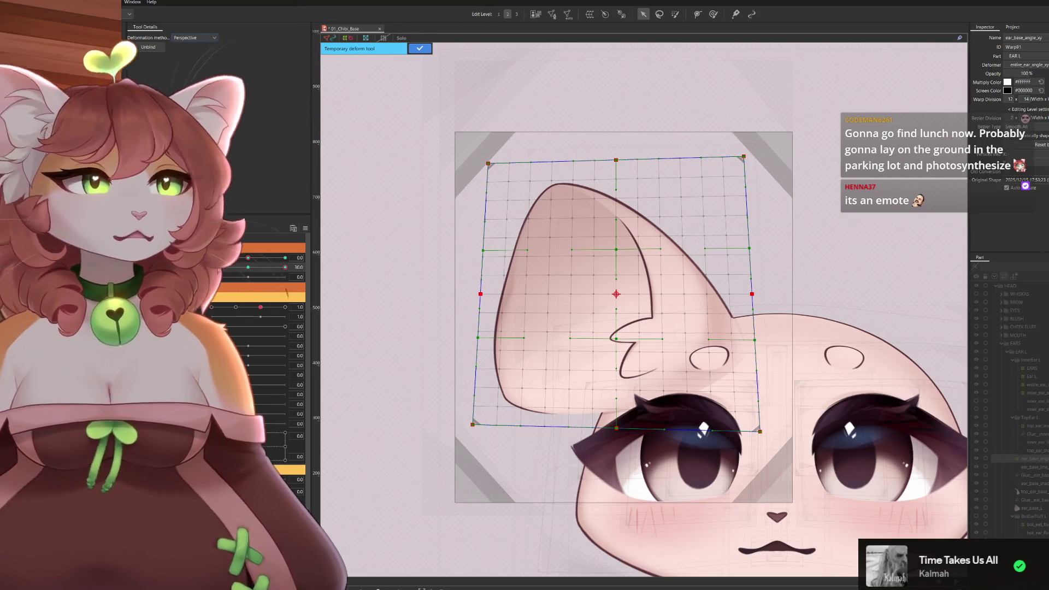
{"action": "left_click", "coordinate": [195, 37]}
In Free transform, shift the ear grid's top corners right and the bottom-right corner inward.
{"action": "left_click", "coordinate": [199, 51]}
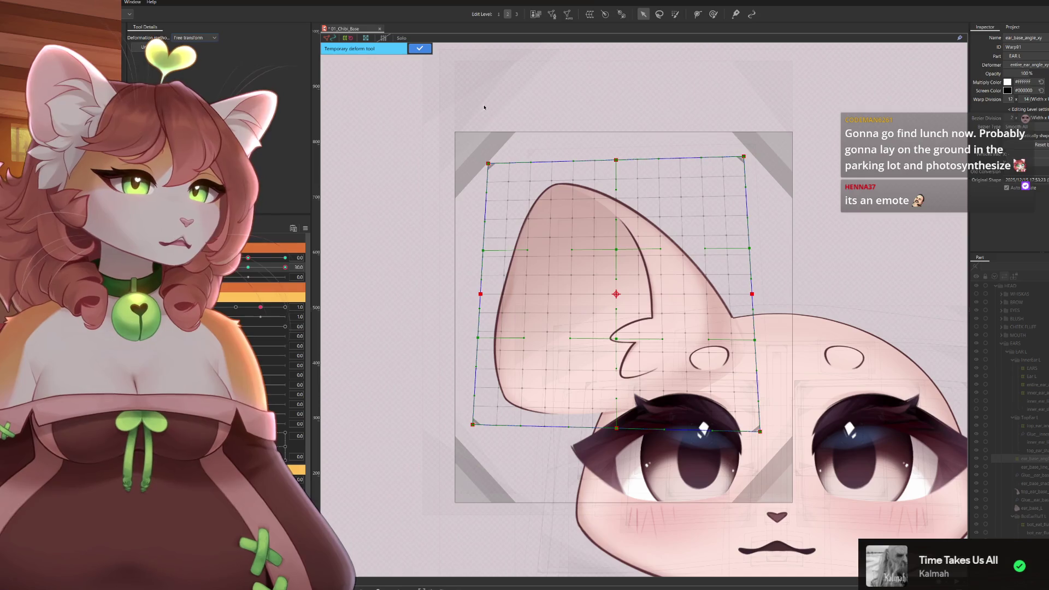
{"action": "left_click_drag", "start_coordinate": [490, 163], "coordinate": [498, 165]}
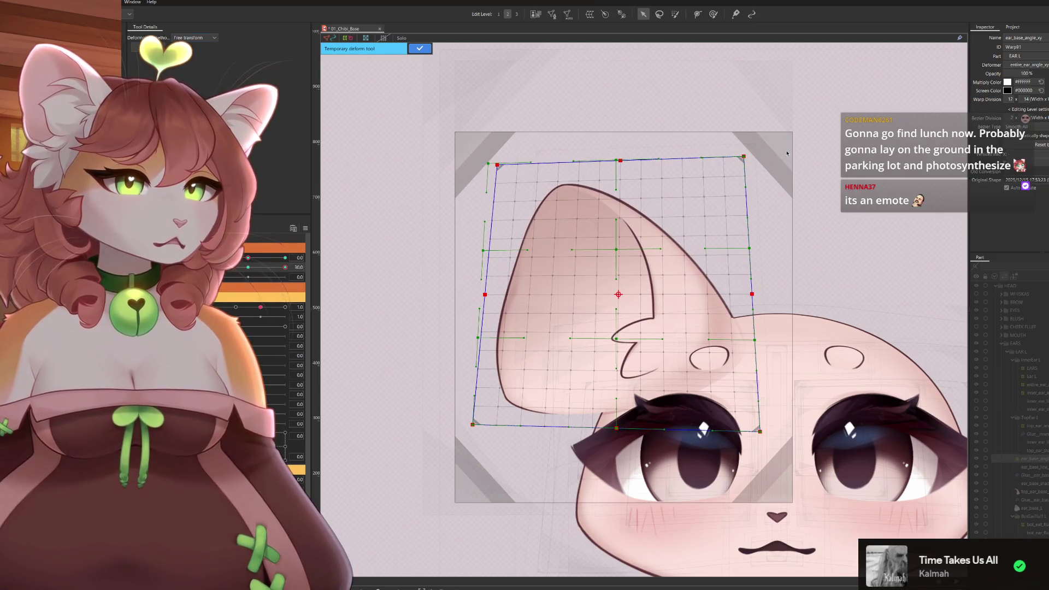
{"action": "left_click_drag", "start_coordinate": [743, 157], "coordinate": [752, 157]}
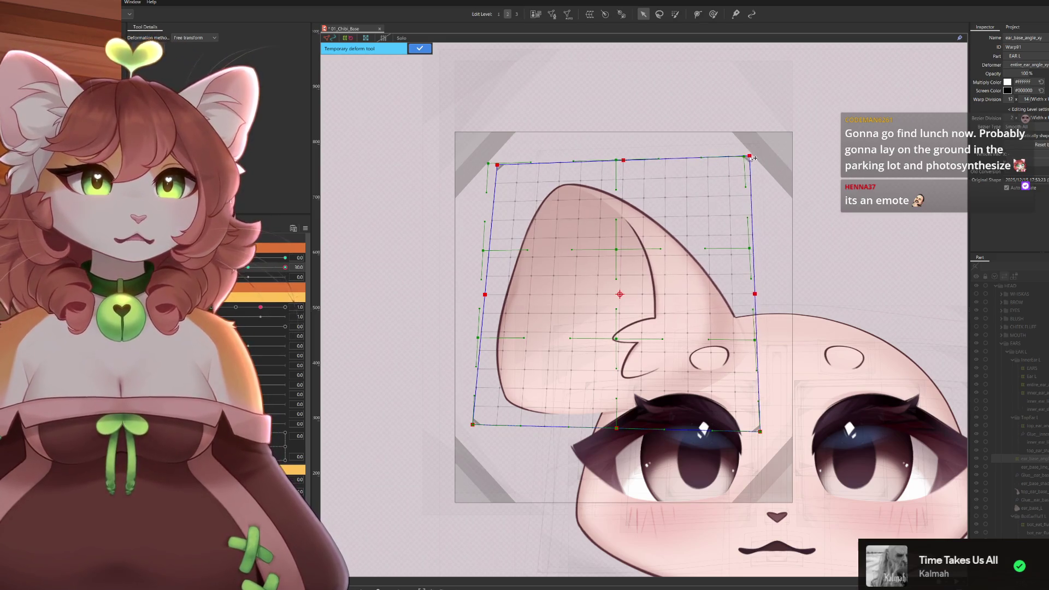
{"action": "left_click_drag", "start_coordinate": [758, 432], "coordinate": [756, 432]}
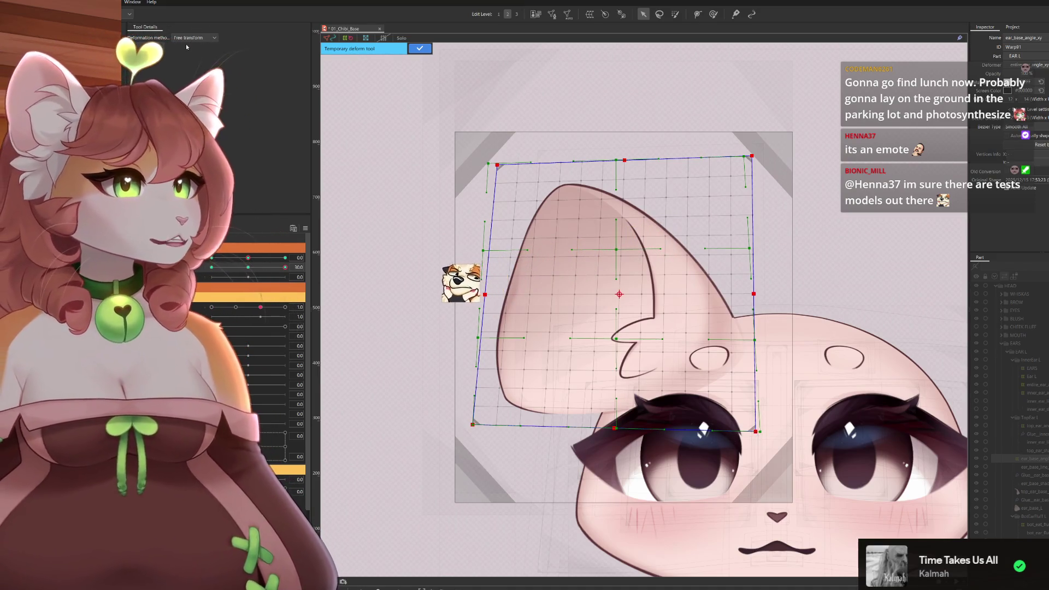
Switch to a temporary warp with 1×4 divisions, nudging the bottom-right corner down.
{"action": "left_click", "coordinate": [195, 37]}
{"action": "left_click", "coordinate": [188, 55]}
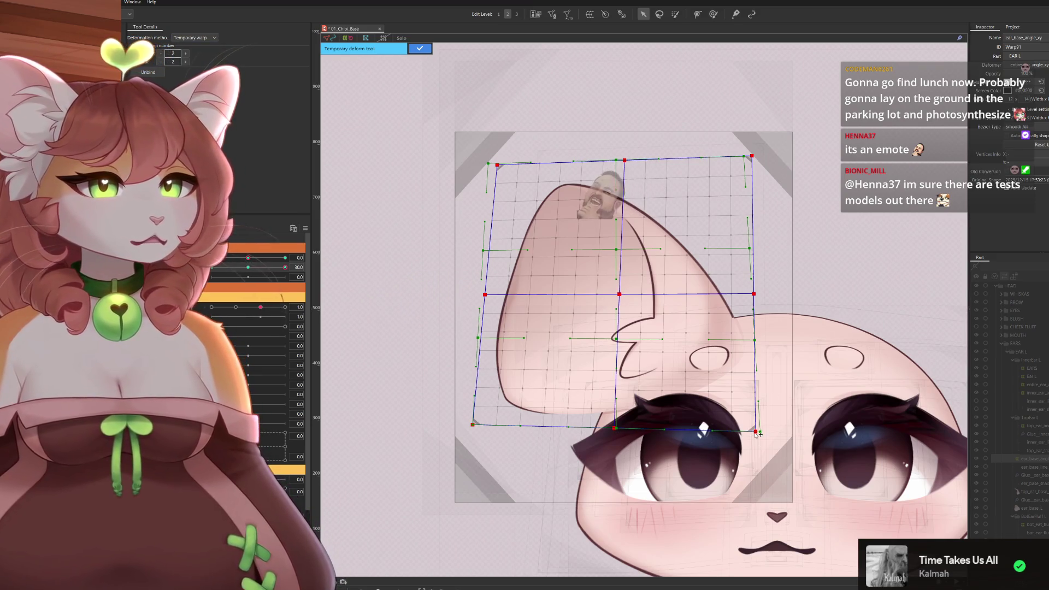
{"action": "double_click", "coordinate": [186, 62]}
{"action": "type", "text": "4"}
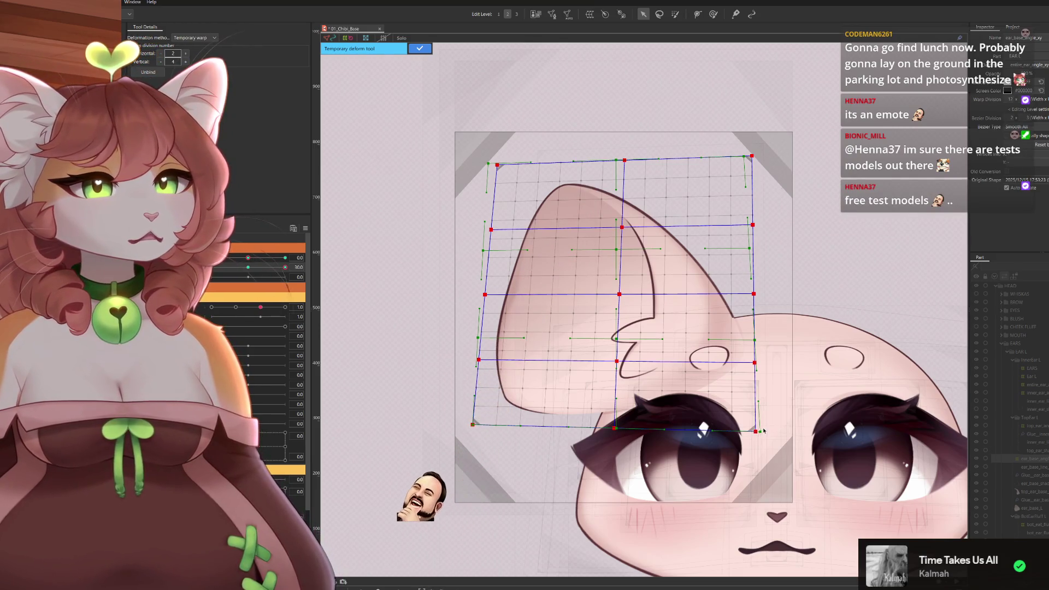
{"action": "left_click_drag", "start_coordinate": [755, 431], "coordinate": [755, 435]}
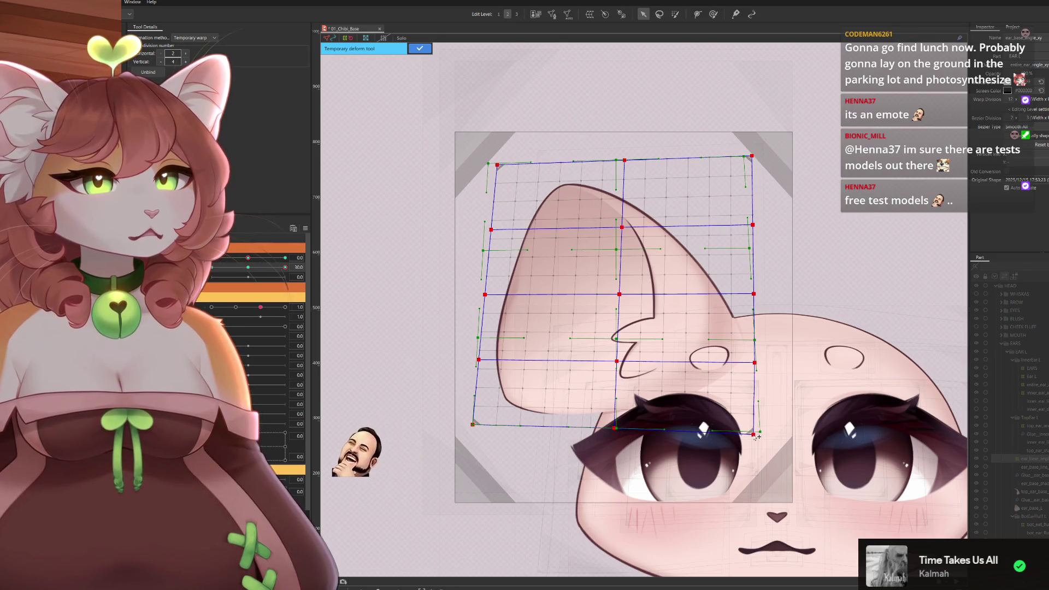
{"action": "left_click", "coordinate": [161, 53]}
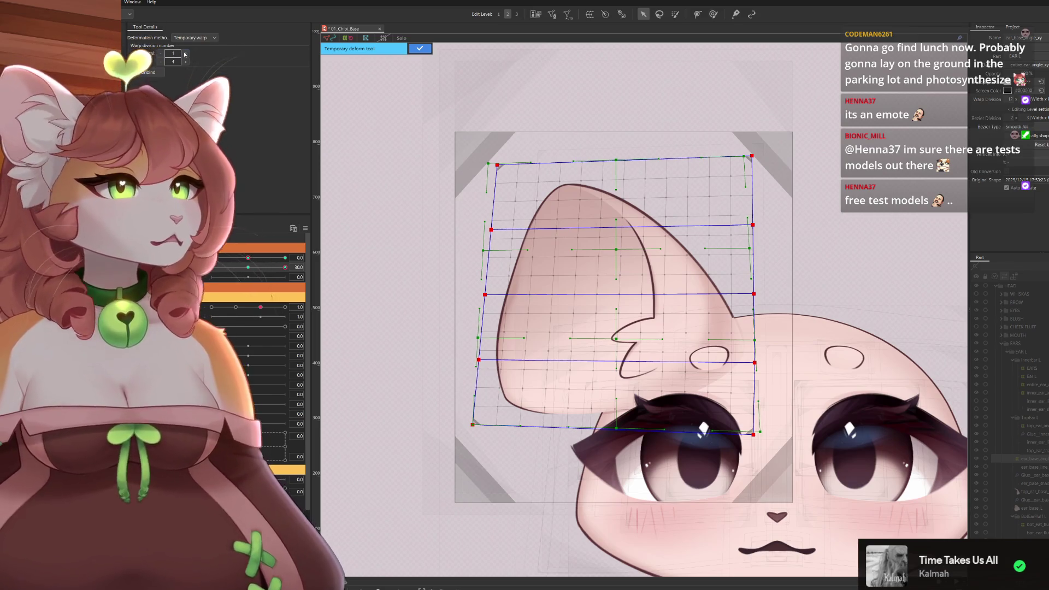
{"action": "left_click", "coordinate": [186, 64]}
{"action": "left_click", "coordinate": [185, 64]}
{"action": "left_click", "coordinate": [186, 62]}
{"action": "left_click", "coordinate": [186, 62]}
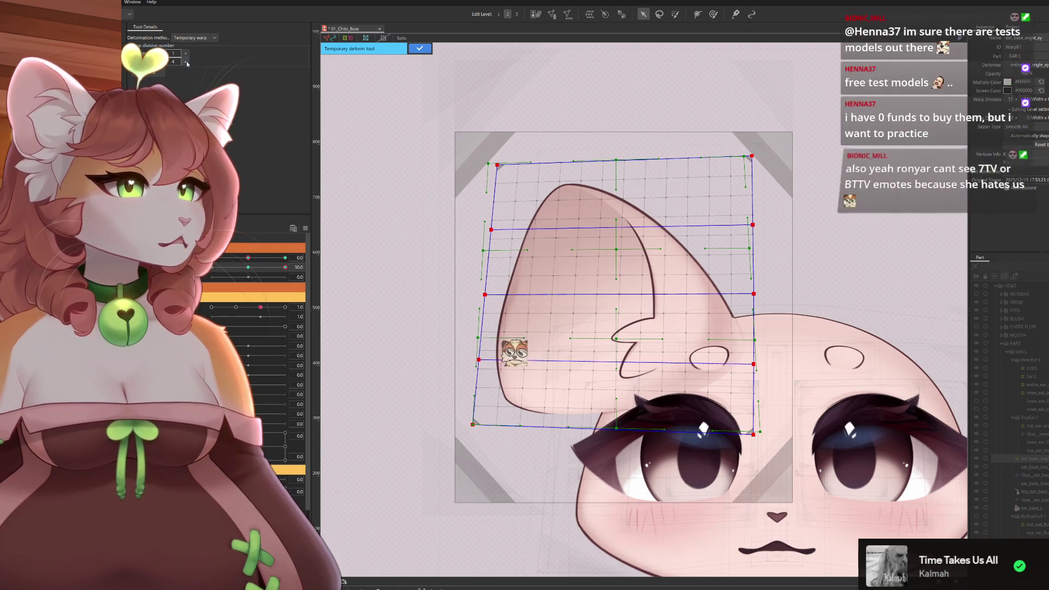
Raise the right-middle, upper-right and top-right grid points so the top edge tilts.
{"action": "left_click_drag", "start_coordinate": [755, 294], "coordinate": [755, 290]}
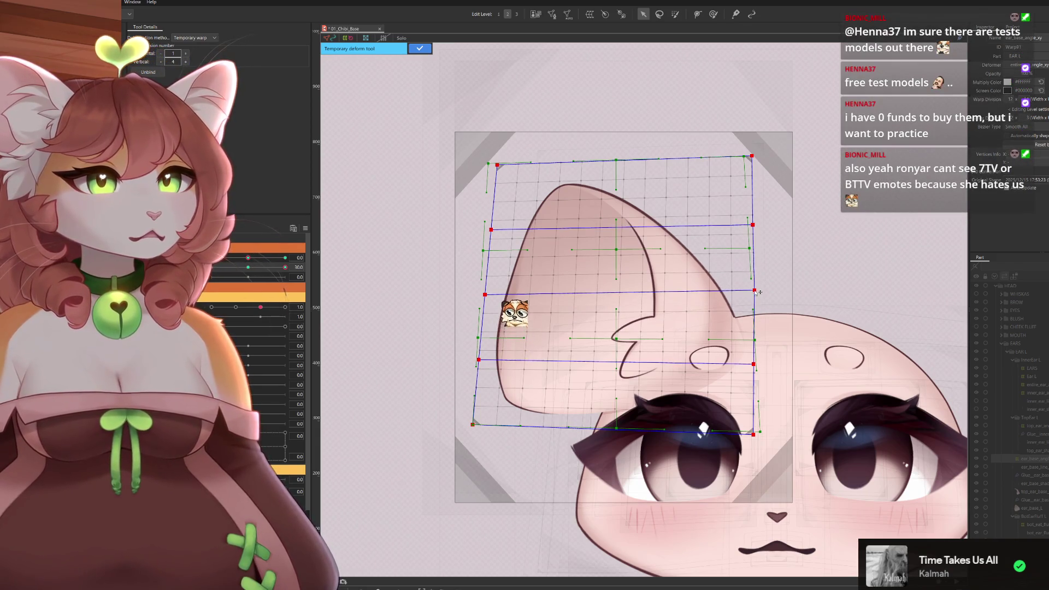
{"action": "left_click_drag", "start_coordinate": [754, 224], "coordinate": [754, 217]}
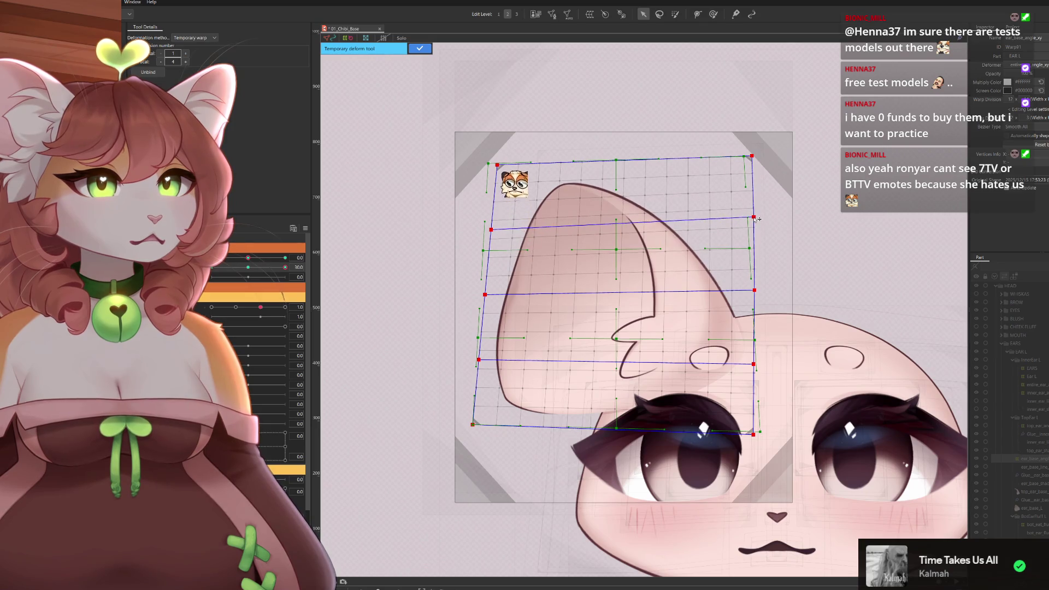
{"action": "left_click_drag", "start_coordinate": [752, 157], "coordinate": [750, 154]}
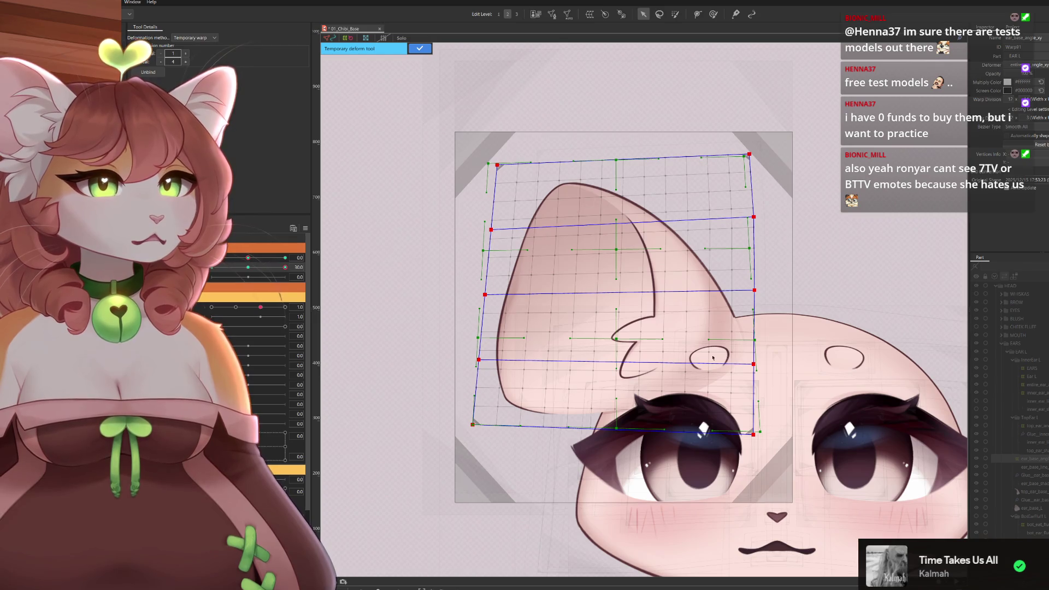
Apply the temporary warp to the ear deformer and preview it across the angle parameter.
{"action": "left_click", "coordinate": [420, 48]}
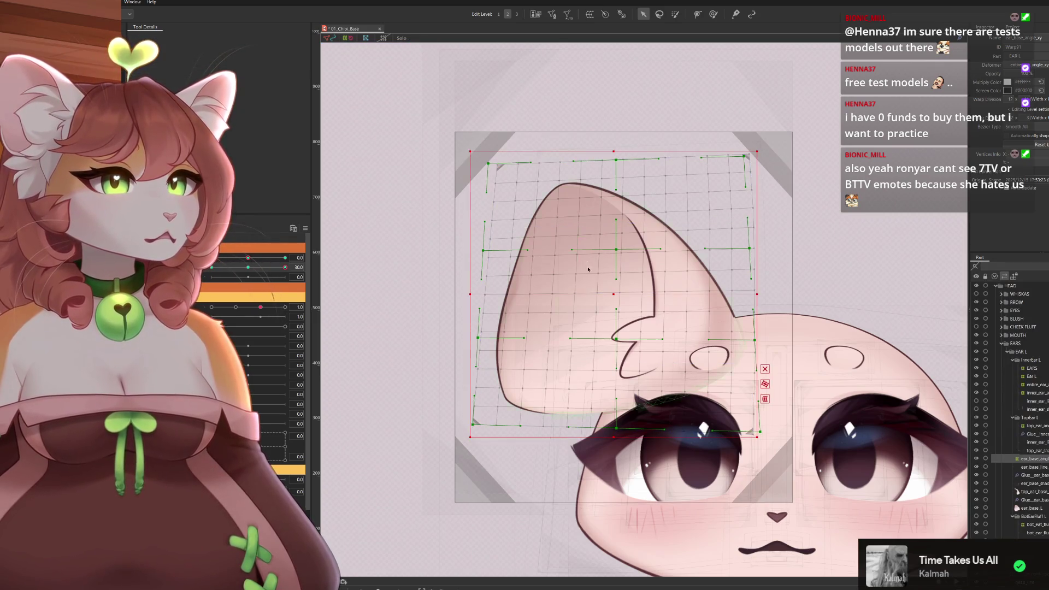
{"action": "scroll", "coordinate": [589, 268], "scroll_direction": "down", "scroll_amount": 2}
{"action": "mouse_move", "coordinate": [285, 270]}
{"action": "left_mouse_down"}
{"action": "mouse_move", "coordinate": [255, 271]}
{"action": "mouse_move", "coordinate": [284, 270]}
{"action": "left_mouse_up"}
{"action": "scroll", "coordinate": [594, 227], "scroll_direction": "up", "scroll_amount": 2}
Lower grid points along the ear outline and notch, and raise the right-edge and top-right points.
{"action": "left_click_drag", "start_coordinate": [590, 240], "coordinate": [590, 242]}
{"action": "left_click_drag", "start_coordinate": [584, 330], "coordinate": [585, 340]}
{"action": "left_click_drag", "start_coordinate": [587, 240], "coordinate": [590, 242]}
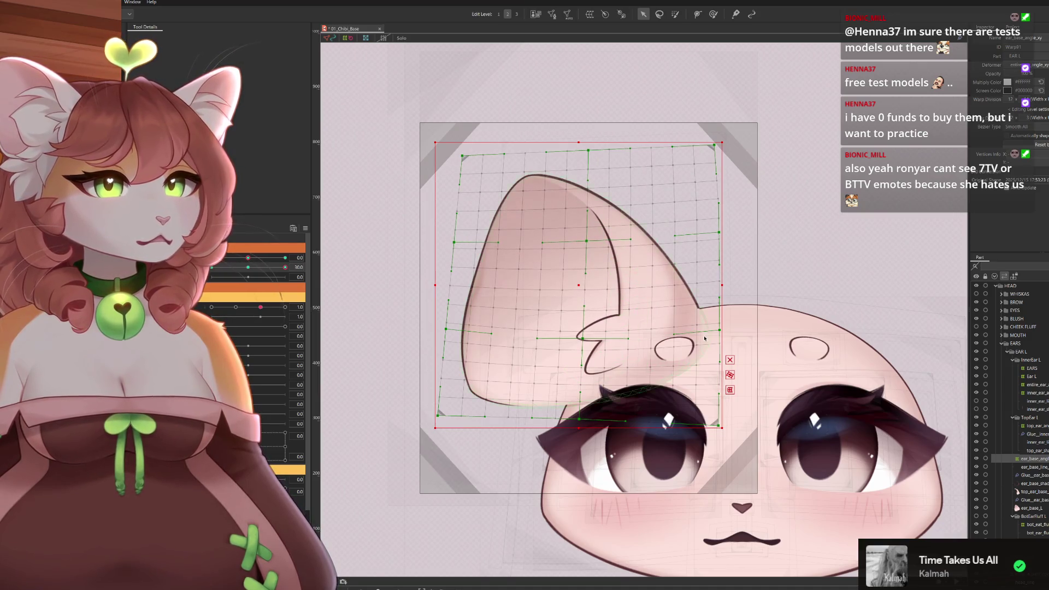
{"action": "left_click_drag", "start_coordinate": [719, 330], "coordinate": [720, 321]}
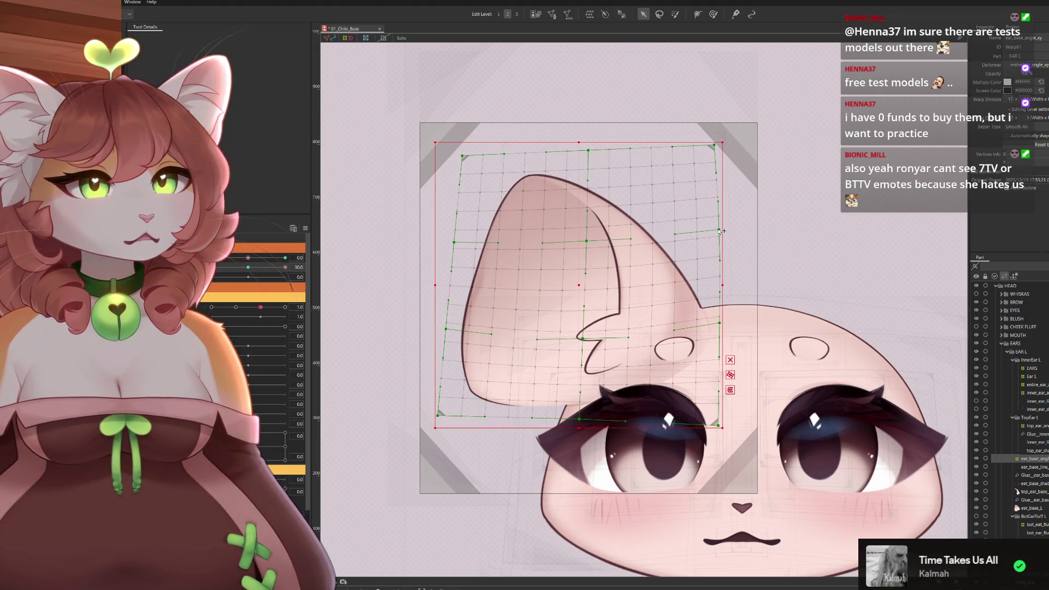
{"action": "left_click_drag", "start_coordinate": [716, 144], "coordinate": [715, 141]}
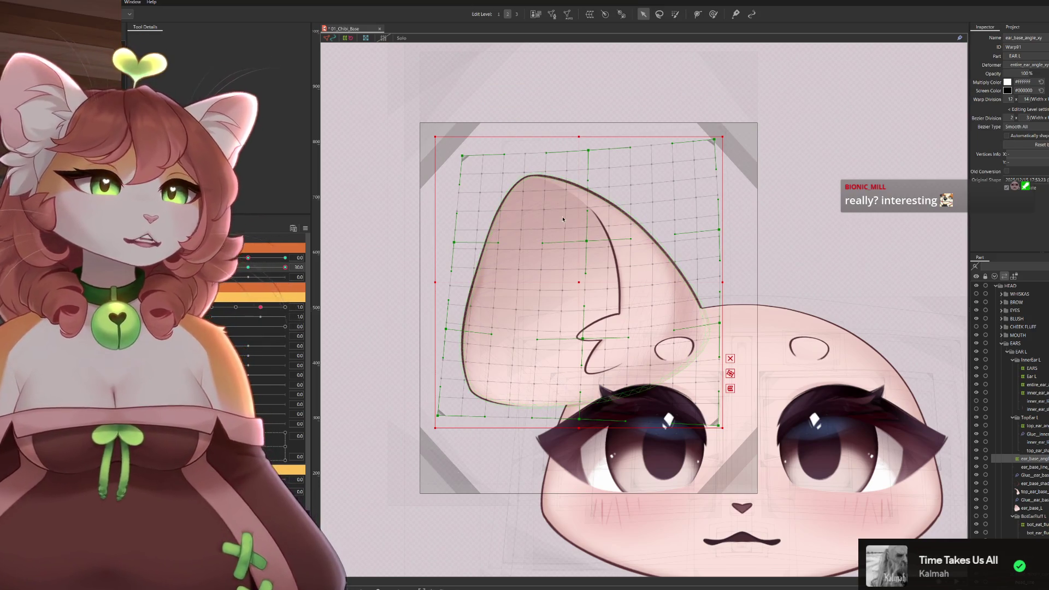
Scrub the angle parameter to check the ear, then set the second angle to -30.
{"action": "left_click_drag", "start_coordinate": [289, 268], "coordinate": [248, 266]}
{"action": "mouse_move", "coordinate": [285, 267]}
{"action": "left_mouse_down"}
{"action": "mouse_move", "coordinate": [218, 268]}
{"action": "mouse_move", "coordinate": [299, 266]}
{"action": "mouse_move", "coordinate": [210, 273]}
{"action": "mouse_move", "coordinate": [285, 267]}
{"action": "left_mouse_up"}
{"action": "scroll", "coordinate": [681, 296], "scroll_direction": "down", "scroll_amount": 5}
{"action": "scroll", "coordinate": [588, 310], "scroll_direction": "up", "scroll_amount": 3}
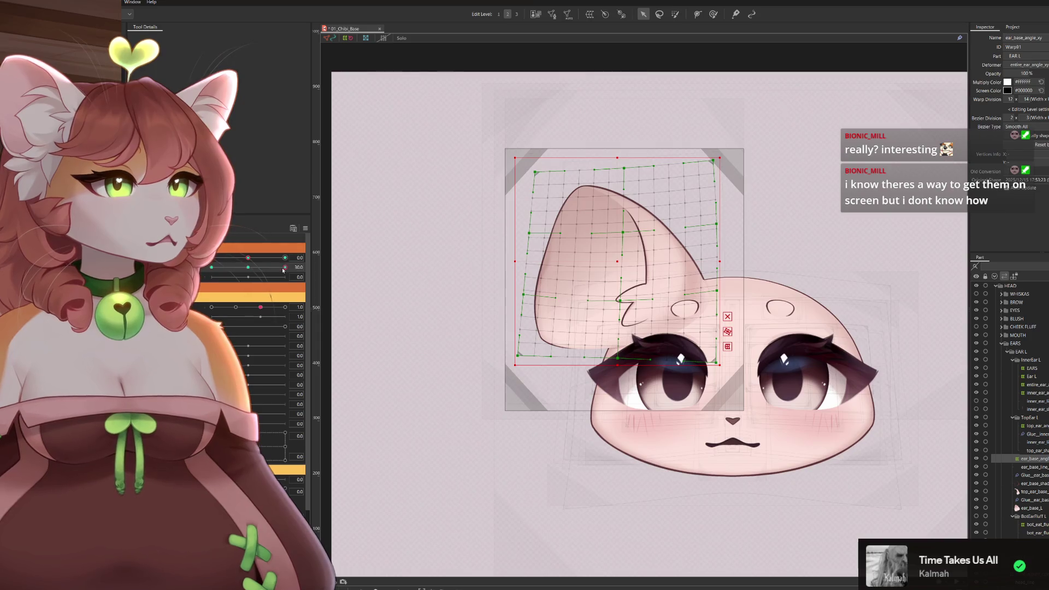
{"action": "left_click_drag", "start_coordinate": [286, 267], "coordinate": [212, 268]}
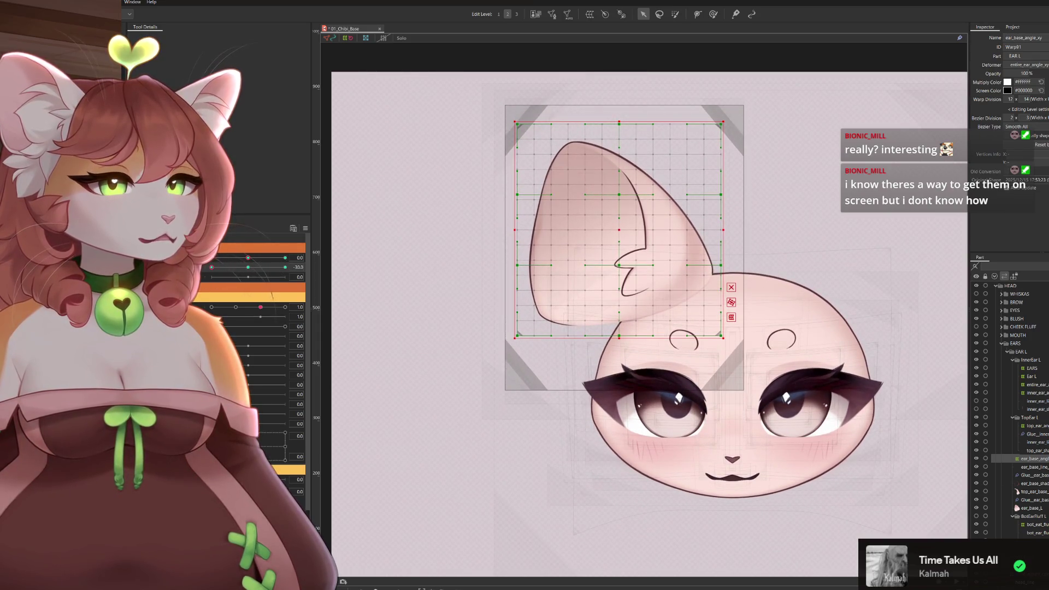
Stretch the ear grid's bottom edge down, squash its top, shift it up, then move to 30.
{"action": "left_click_drag", "start_coordinate": [620, 339], "coordinate": [619, 354]}
{"action": "left_click_drag", "start_coordinate": [212, 267], "coordinate": [301, 273]}
{"action": "key", "text": "ctrl+z"}
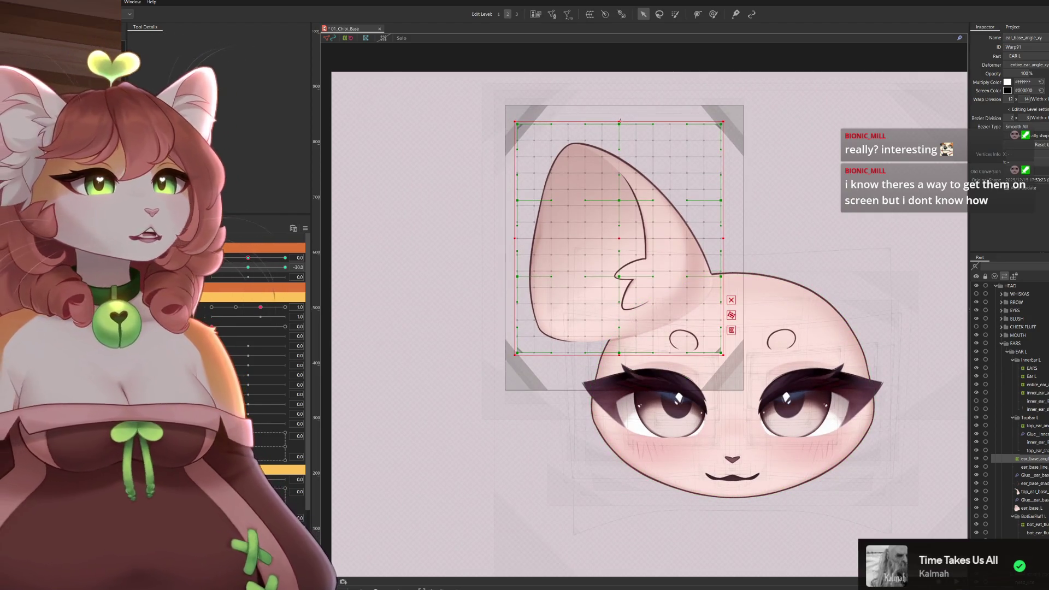
{"action": "left_click_drag", "start_coordinate": [618, 123], "coordinate": [619, 128]}
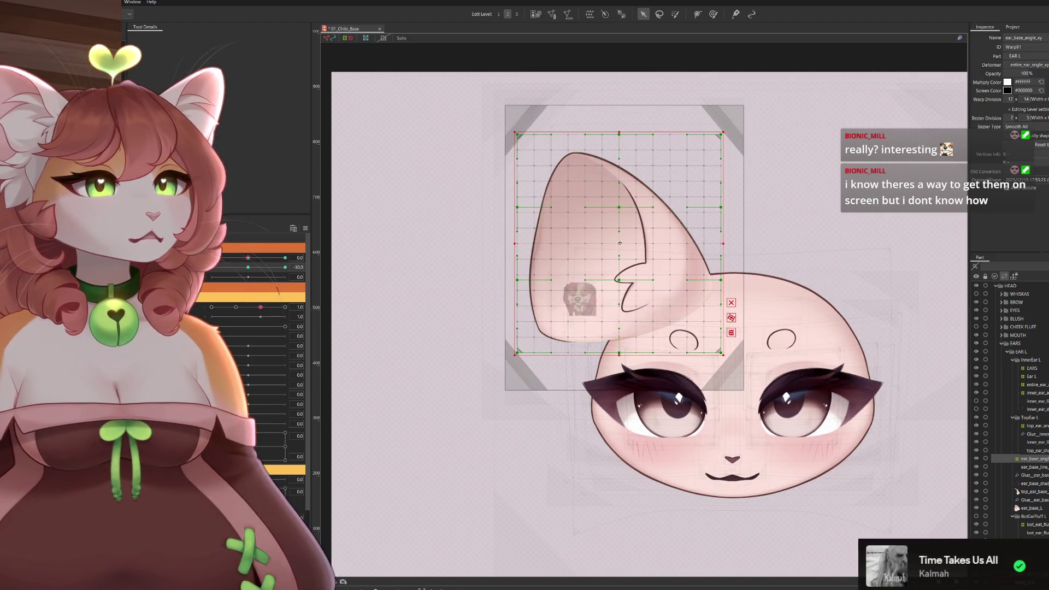
{"action": "left_click_drag", "start_coordinate": [620, 238], "coordinate": [620, 236]}
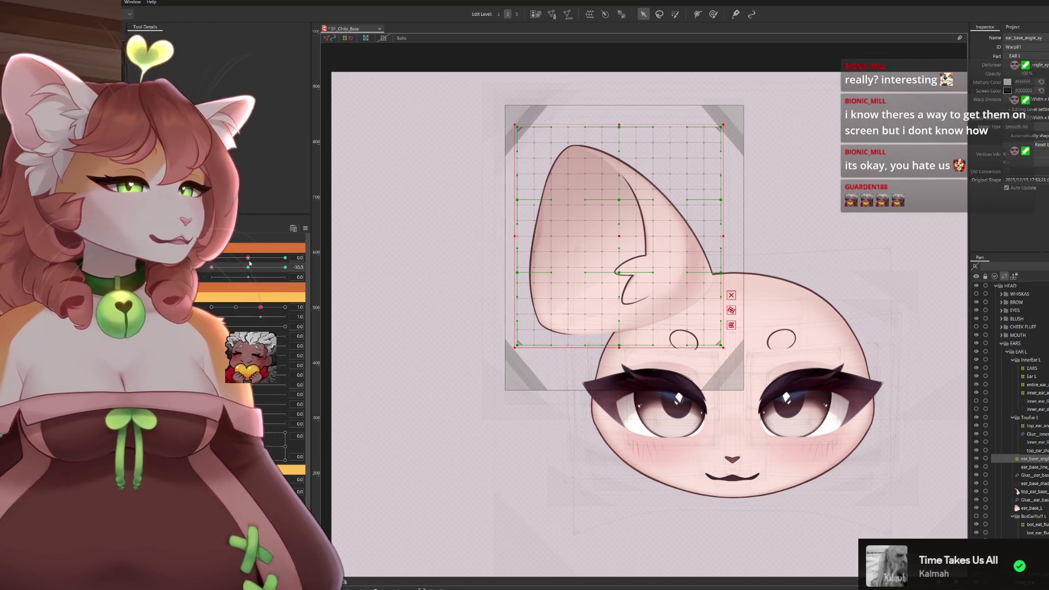
{"action": "mouse_move", "coordinate": [211, 267]}
{"action": "left_mouse_down"}
{"action": "mouse_move", "coordinate": [298, 268]}
{"action": "mouse_move", "coordinate": [241, 272]}
{"action": "mouse_move", "coordinate": [328, 282]}
{"action": "left_mouse_up"}
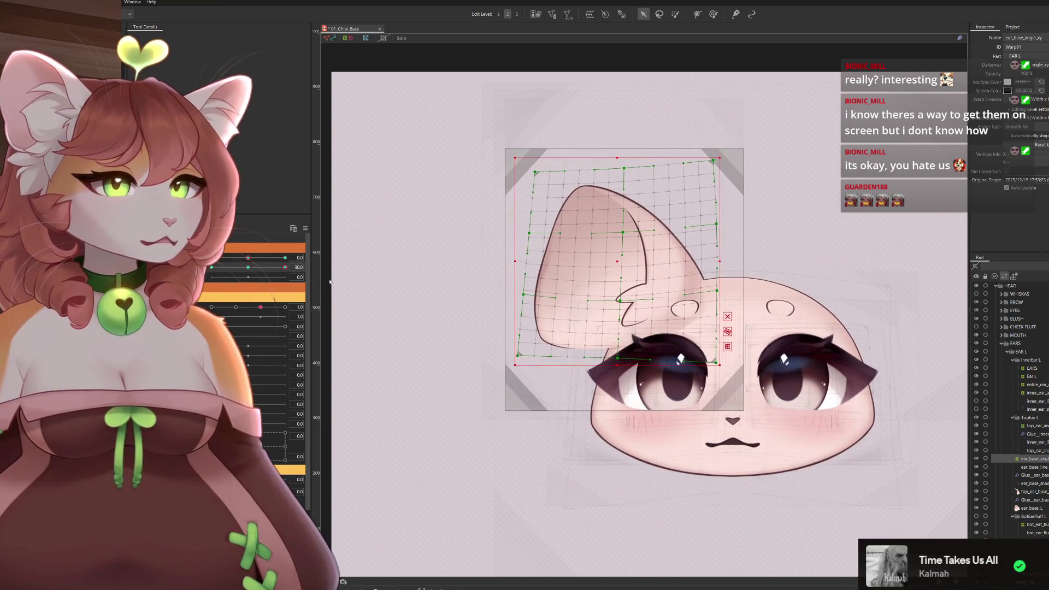
{"action": "key", "text": "p"}
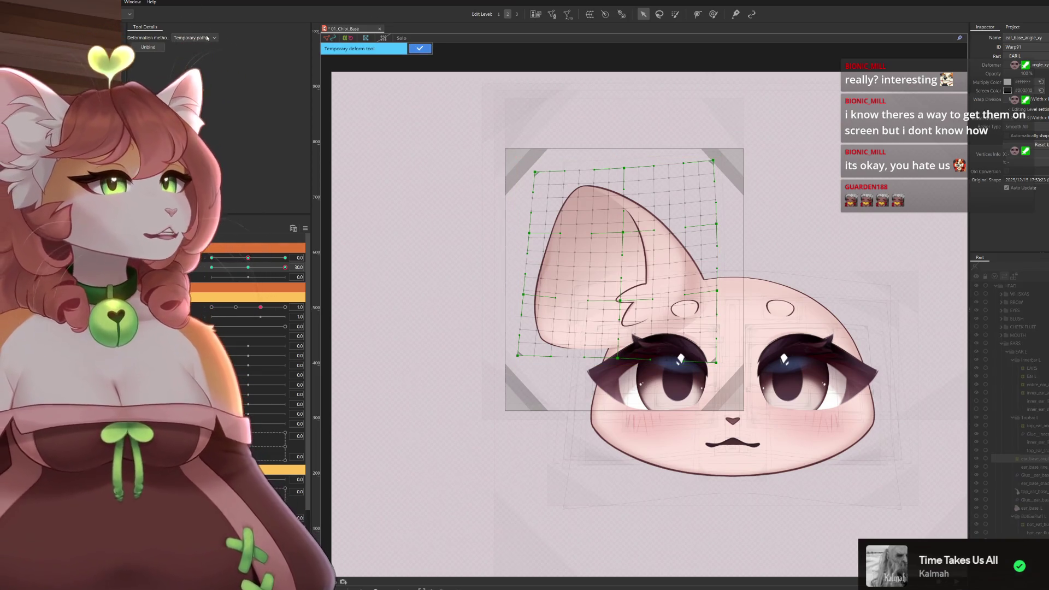
{"action": "left_click", "coordinate": [195, 37]}
{"action": "left_click", "coordinate": [189, 57]}
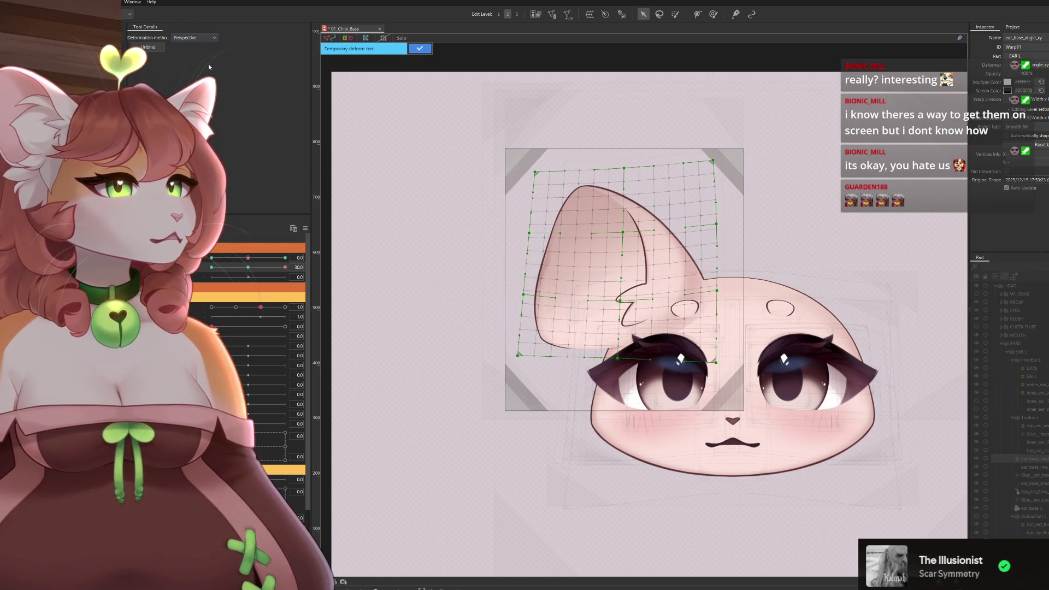
{"action": "left_click_drag", "start_coordinate": [518, 160], "coordinate": [518, 162]}
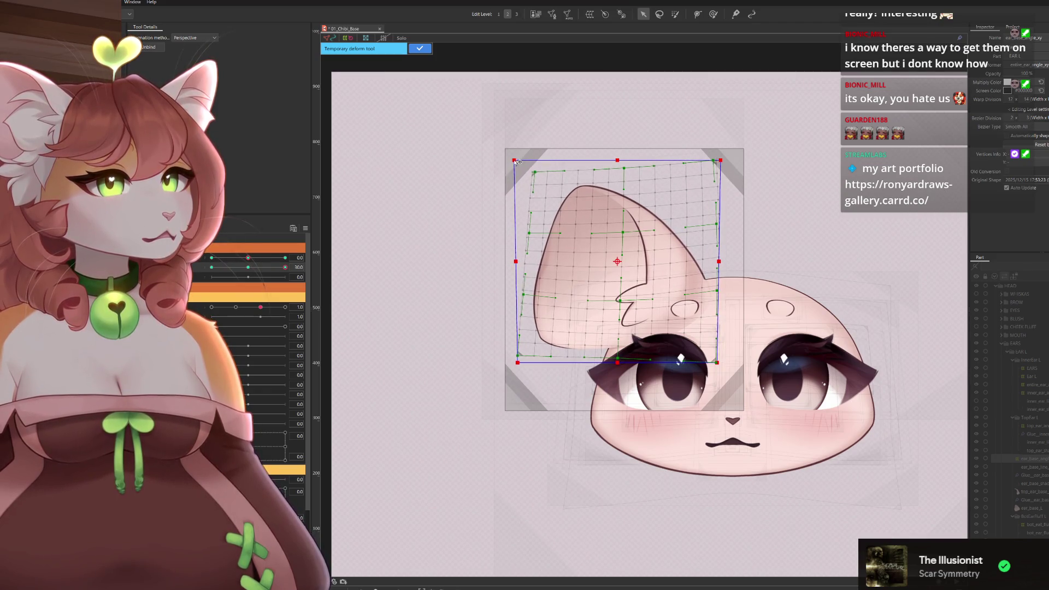
{"action": "left_click", "coordinate": [419, 49]}
{"action": "left_click_drag", "start_coordinate": [620, 155], "coordinate": [620, 154]}
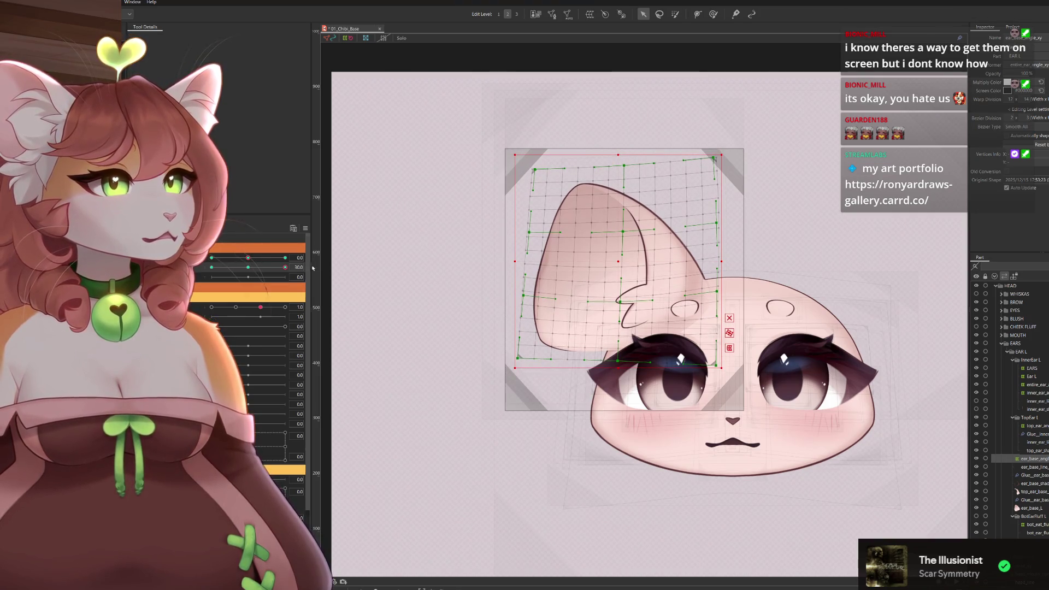
{"action": "mouse_move", "coordinate": [285, 267]}
{"action": "left_mouse_down"}
{"action": "mouse_move", "coordinate": [248, 268]}
{"action": "mouse_move", "coordinate": [298, 290]}
{"action": "mouse_move", "coordinate": [248, 267]}
{"action": "mouse_move", "coordinate": [211, 267]}
{"action": "left_mouse_up"}
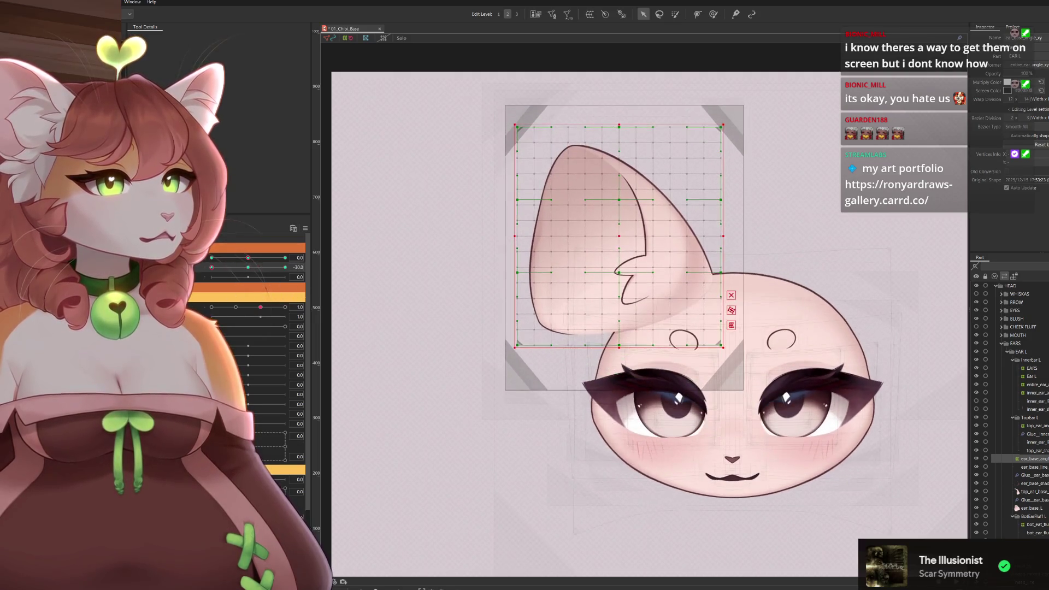
{"action": "left_click_drag", "start_coordinate": [619, 200], "coordinate": [620, 192]}
{"action": "left_click_drag", "start_coordinate": [620, 272], "coordinate": [626, 262]}
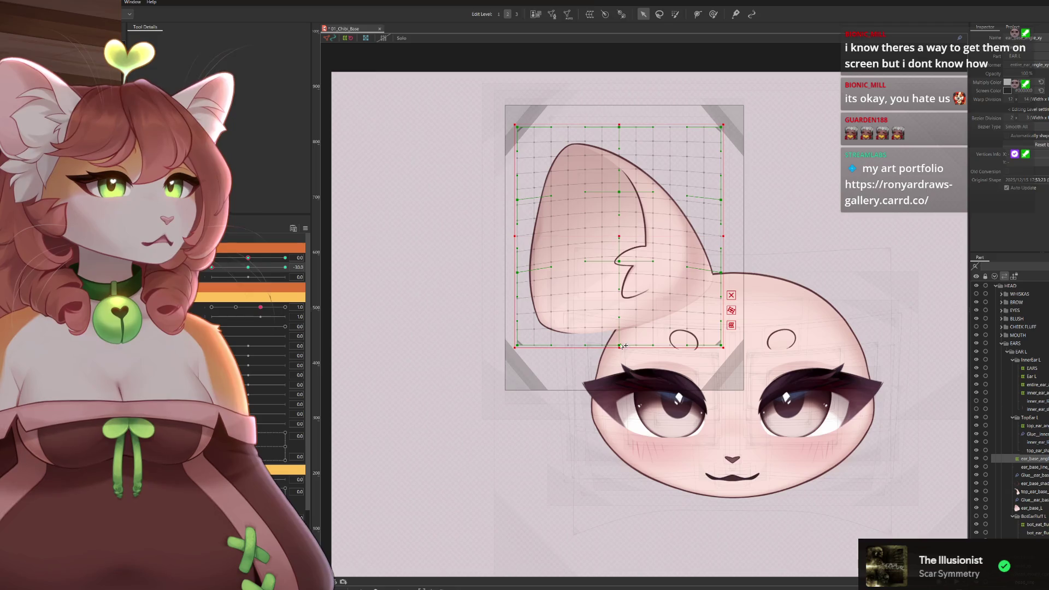
{"action": "left_click_drag", "start_coordinate": [619, 345], "coordinate": [625, 335]}
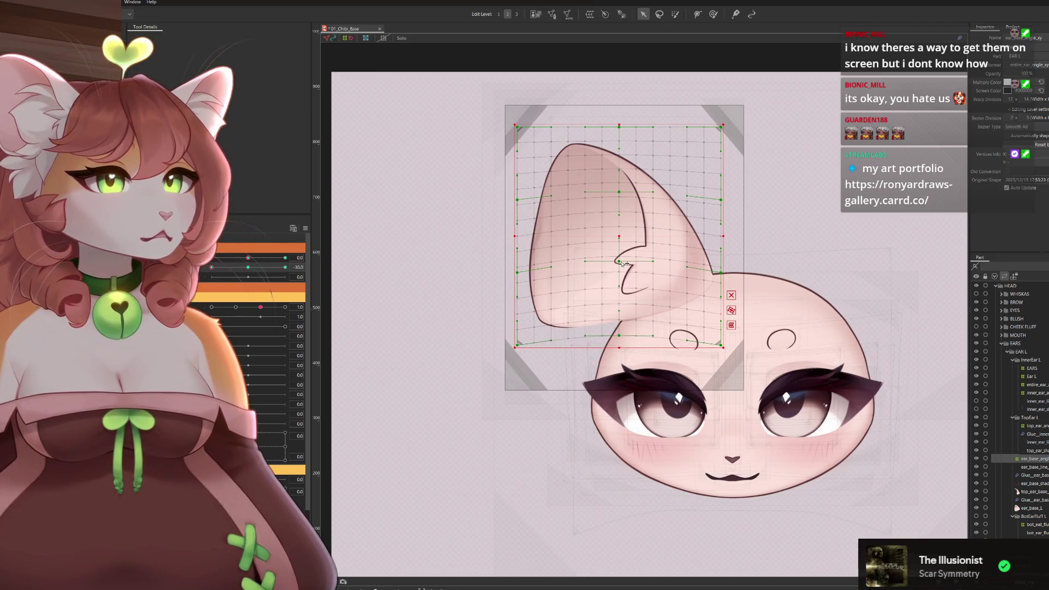
{"action": "left_click_drag", "start_coordinate": [622, 261], "coordinate": [622, 259]}
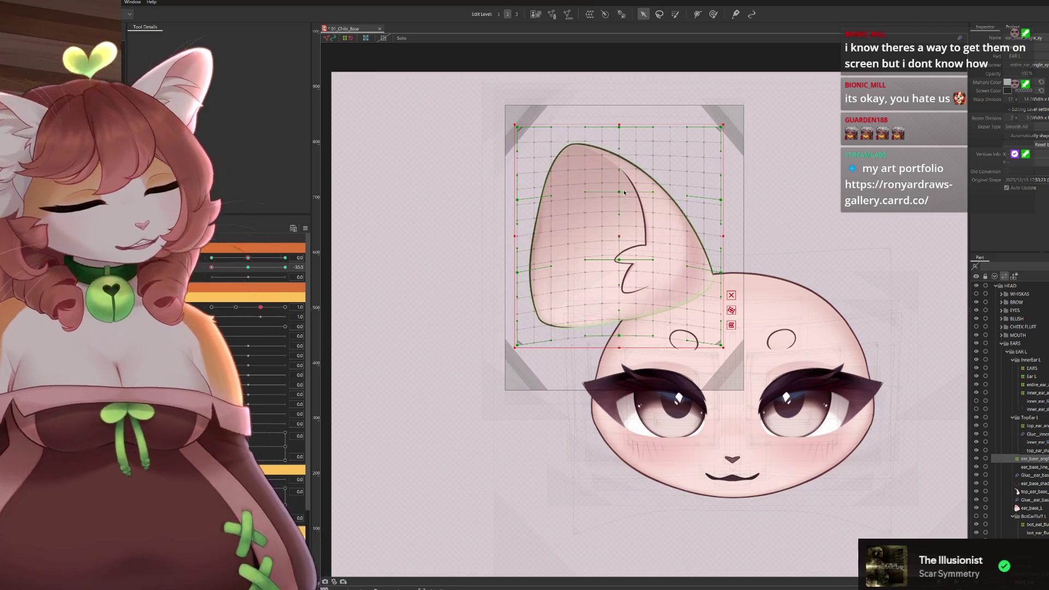
{"action": "key", "text": "ctrl+z"}
{"action": "key", "text": "ctrl+z"}
{"action": "key", "text": "ctrl+z"}
{"action": "key", "text": "ctrl+z"}
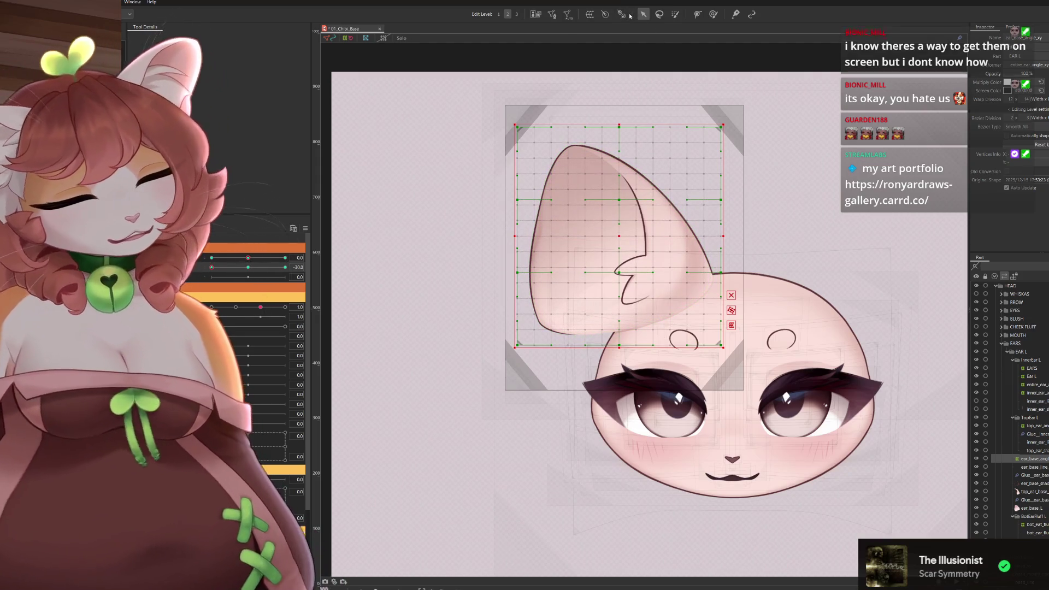
{"action": "key", "text": "p"}
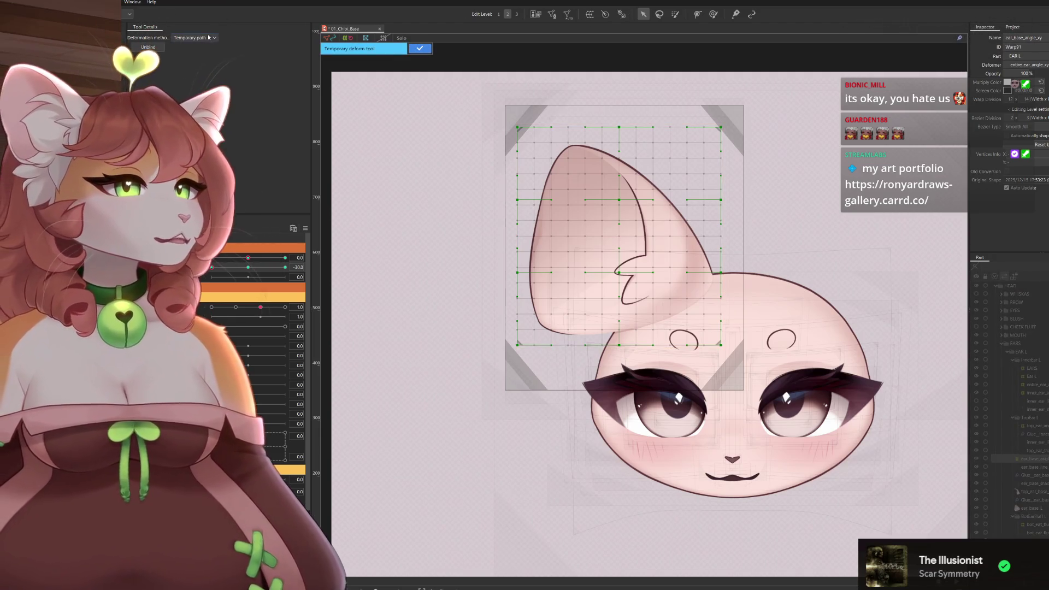
Widen the ear grid's top in Perspective, then shift its bottom-left corner in Free transform.
{"action": "left_click", "coordinate": [194, 37]}
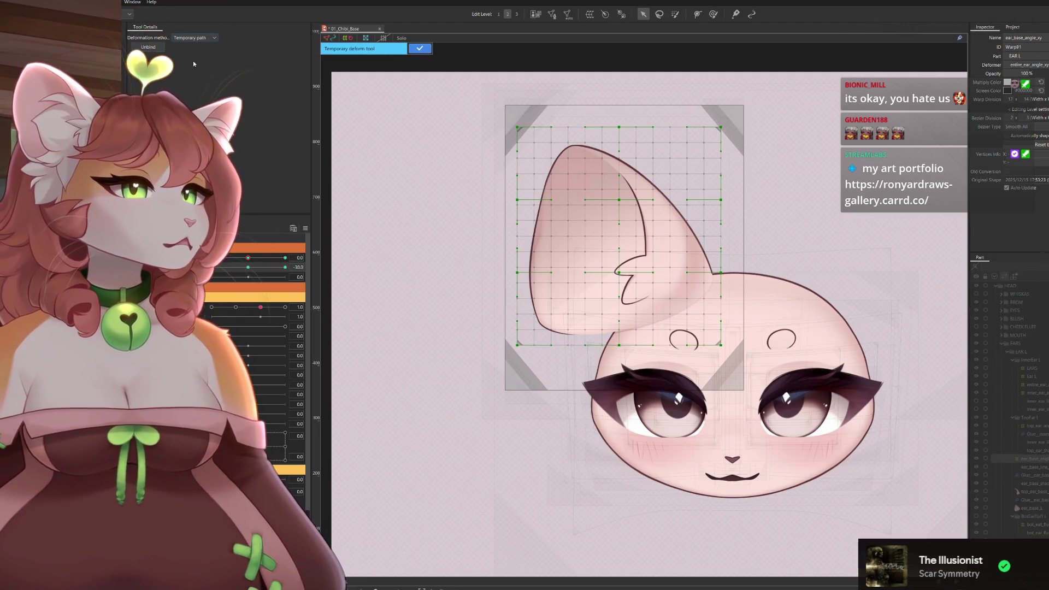
{"action": "left_click", "coordinate": [193, 64]}
{"action": "left_click_drag", "start_coordinate": [721, 127], "coordinate": [732, 127]}
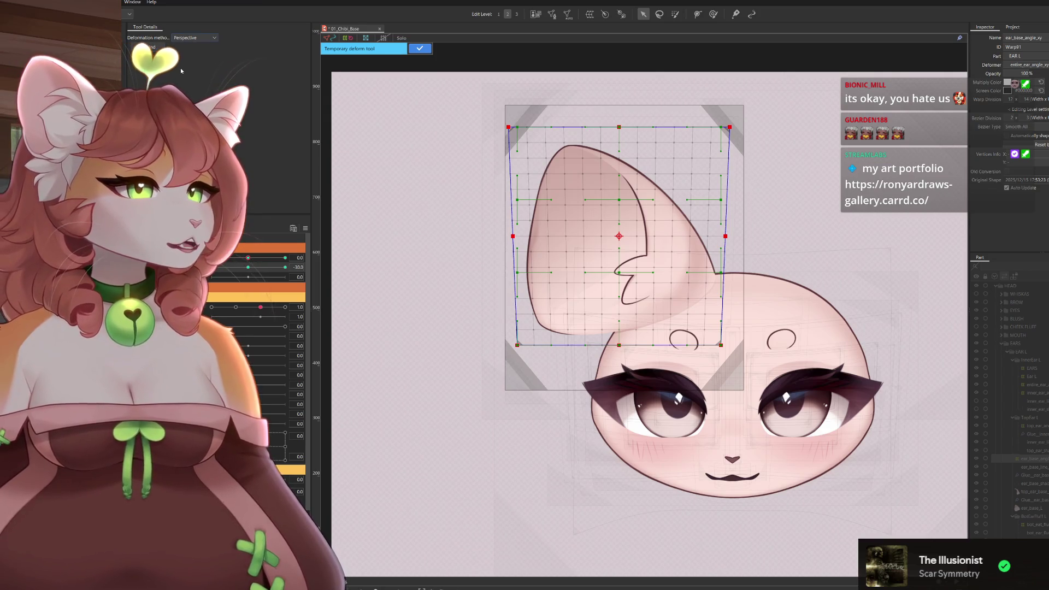
{"action": "left_click", "coordinate": [195, 37]}
{"action": "left_click", "coordinate": [191, 47]}
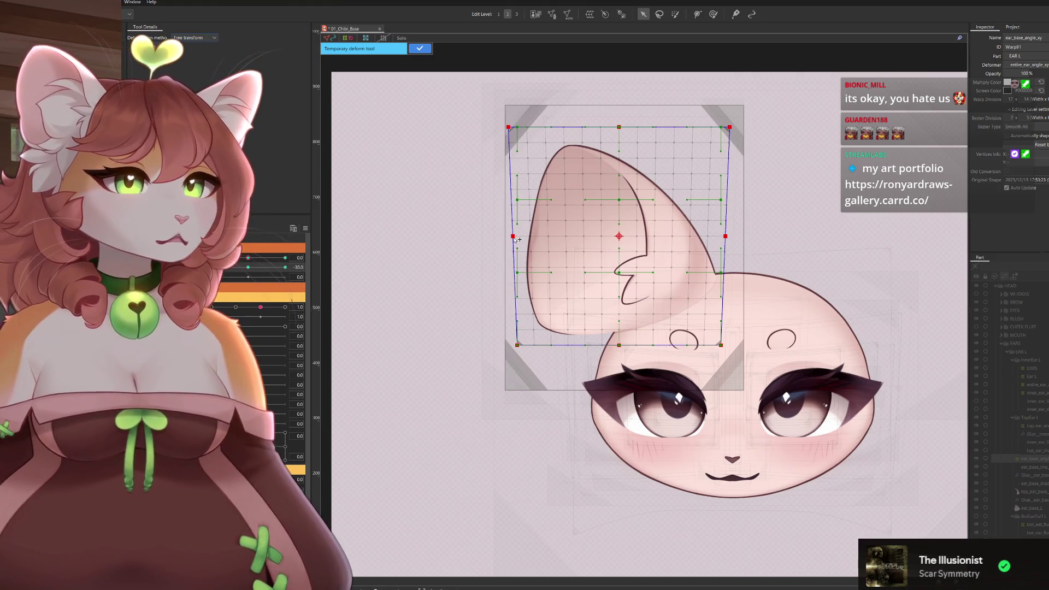
{"action": "left_click_drag", "start_coordinate": [729, 127], "coordinate": [733, 132]}
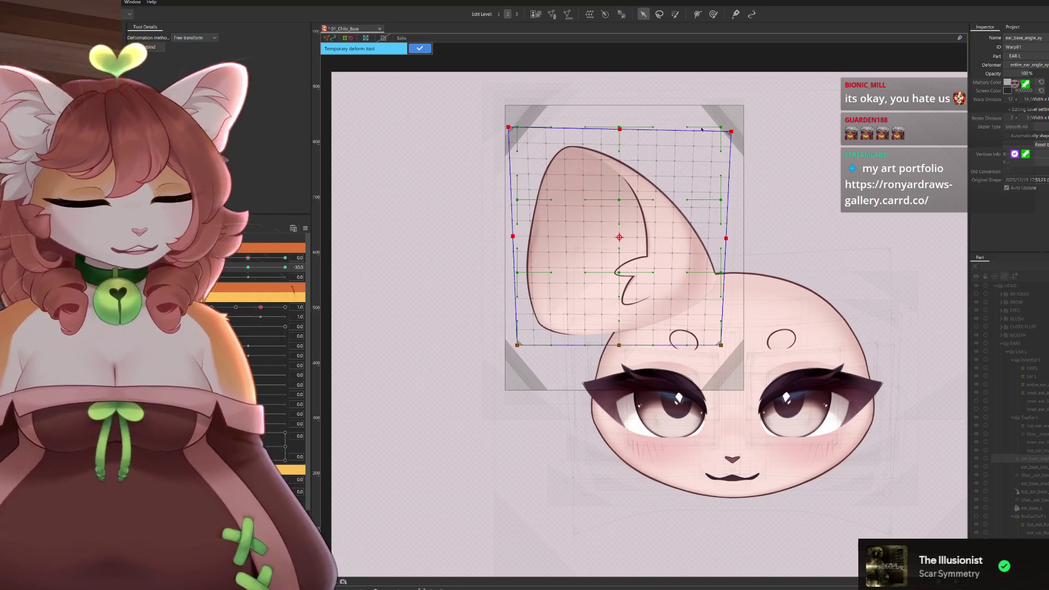
{"action": "key", "text": "ctrl+z"}
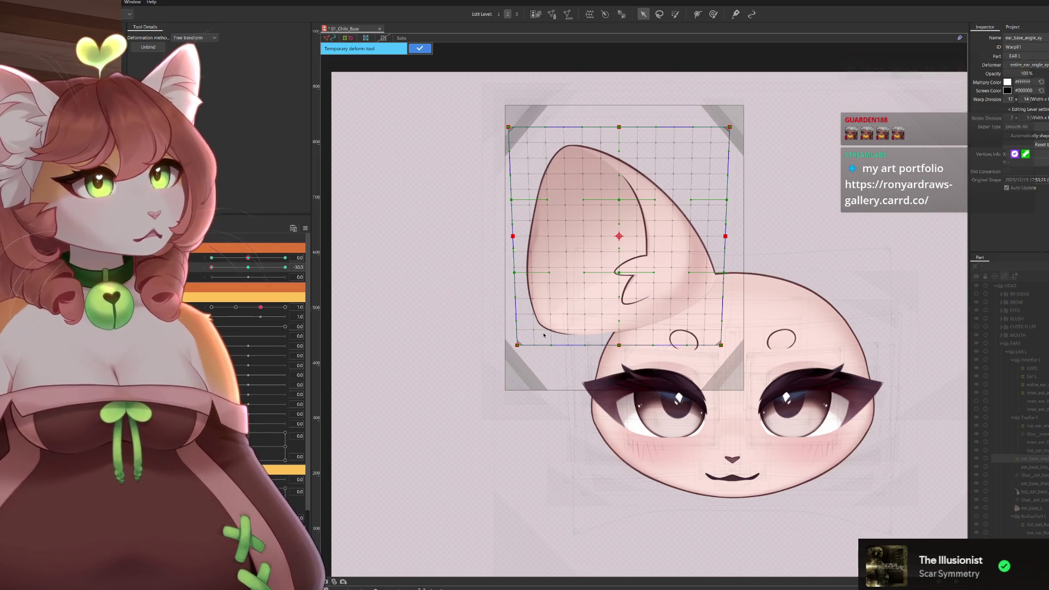
{"action": "left_click_drag", "start_coordinate": [517, 345], "coordinate": [518, 354]}
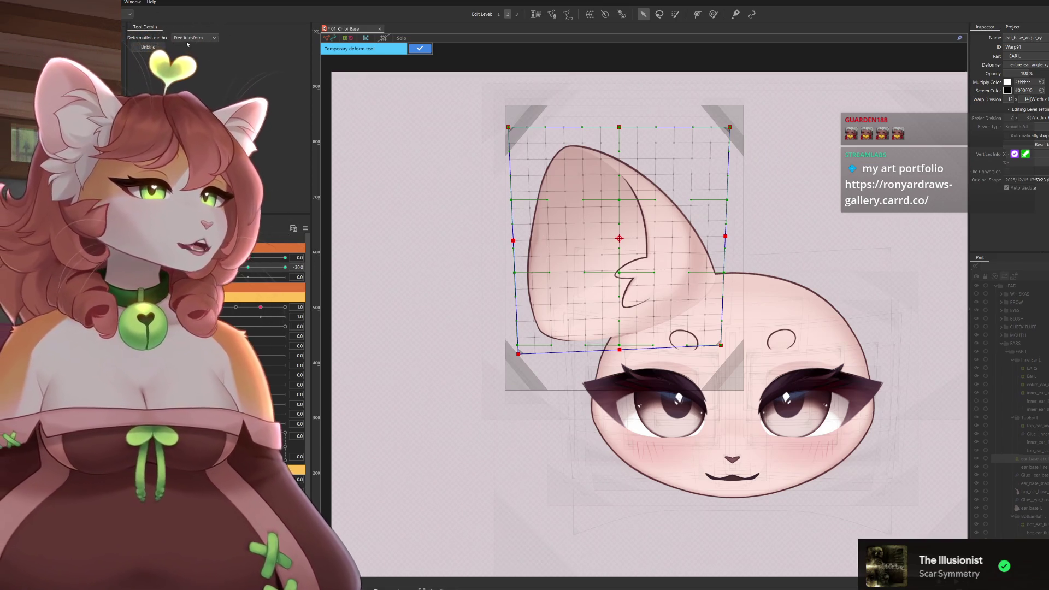
Switch to a temporary warp and raise the centre, bottom-centre, lower-right and side-middle points.
{"action": "left_click", "coordinate": [195, 85]}
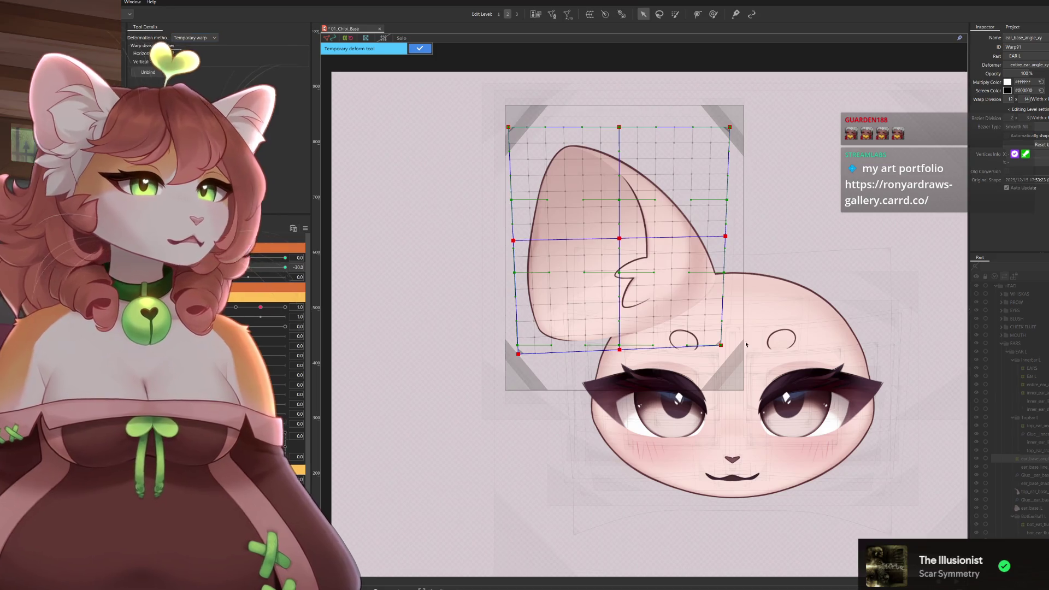
{"action": "left_click_drag", "start_coordinate": [621, 239], "coordinate": [623, 231]}
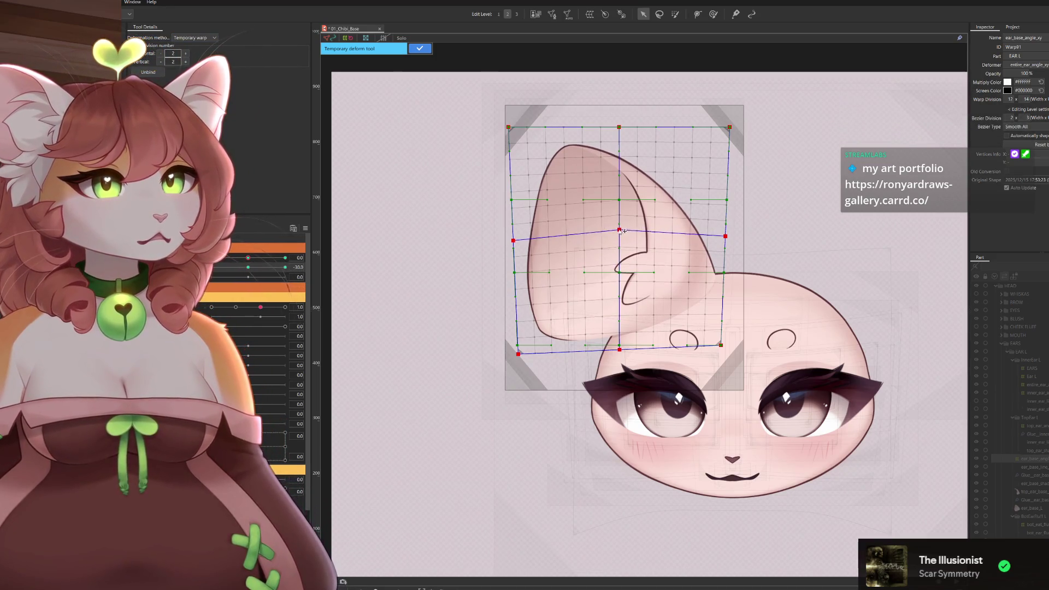
{"action": "left_click_drag", "start_coordinate": [622, 351], "coordinate": [621, 339]}
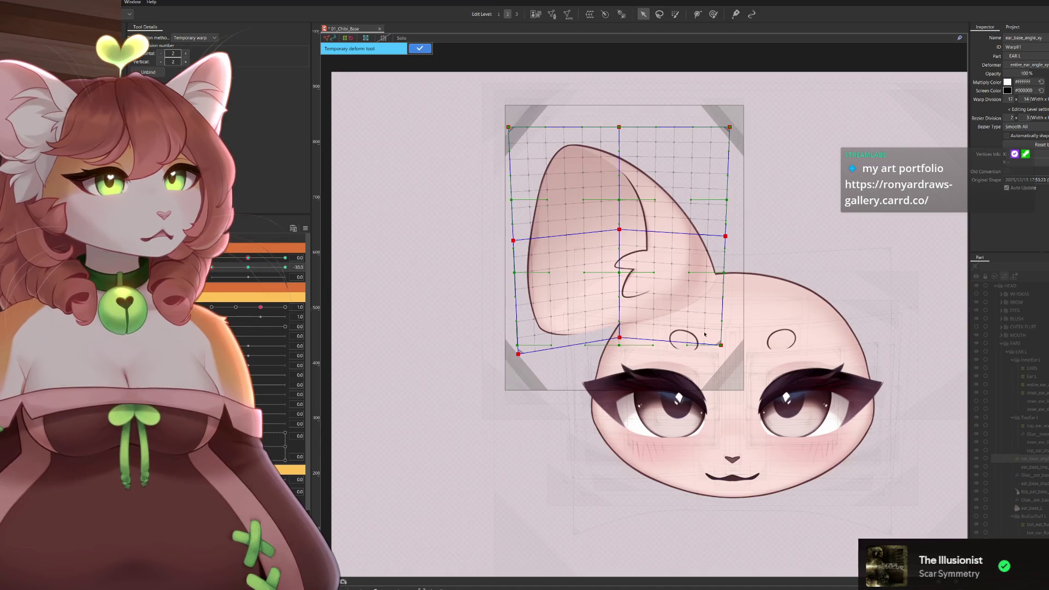
{"action": "left_click_drag", "start_coordinate": [724, 348], "coordinate": [719, 335]}
{"action": "left_click_drag", "start_coordinate": [731, 239], "coordinate": [728, 234]}
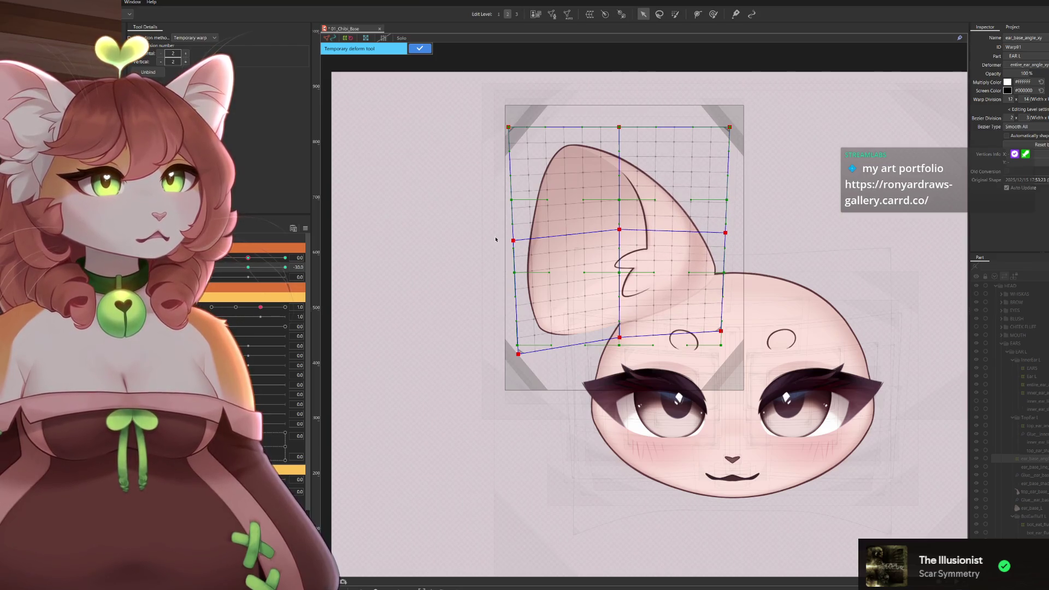
{"action": "left_click_drag", "start_coordinate": [517, 242], "coordinate": [516, 239]}
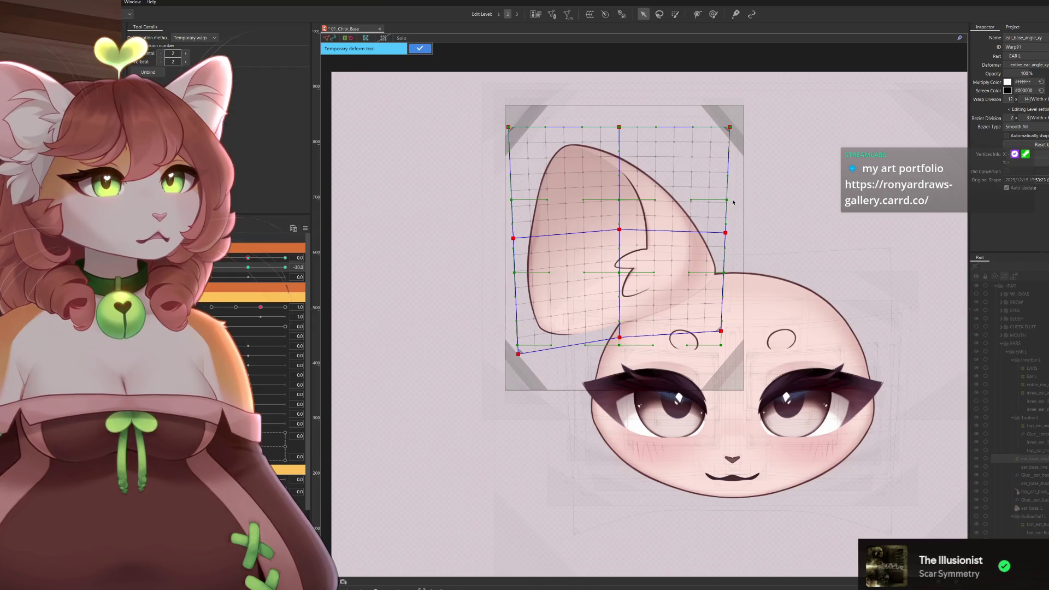
{"action": "left_click_drag", "start_coordinate": [621, 231], "coordinate": [621, 229]}
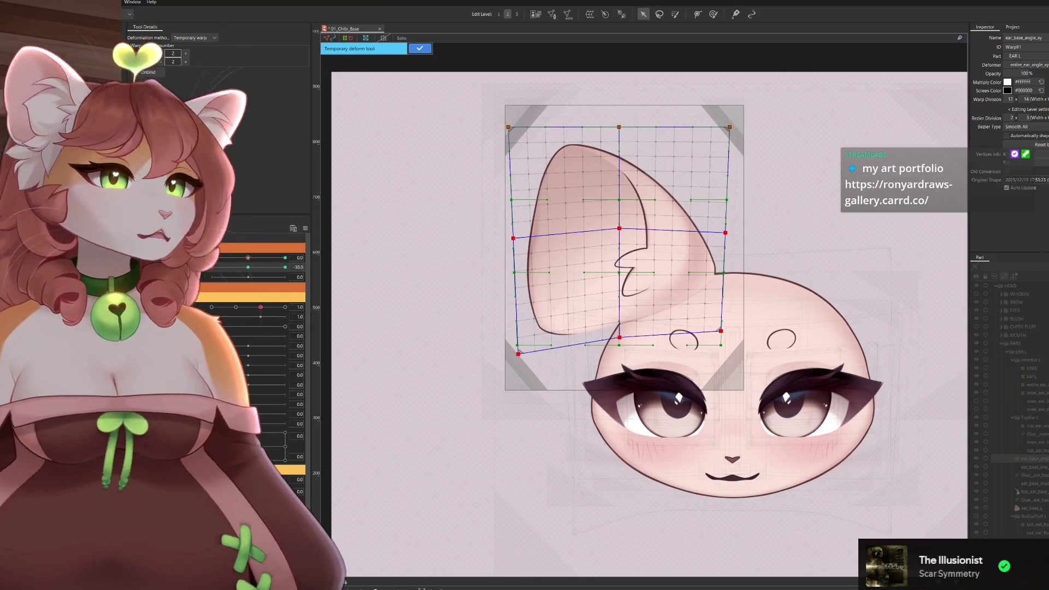
Set 4 vertical warp divisions, adjust the top-middle point and lower the top corners and left-edge points.
{"action": "double_click", "coordinate": [186, 61]}
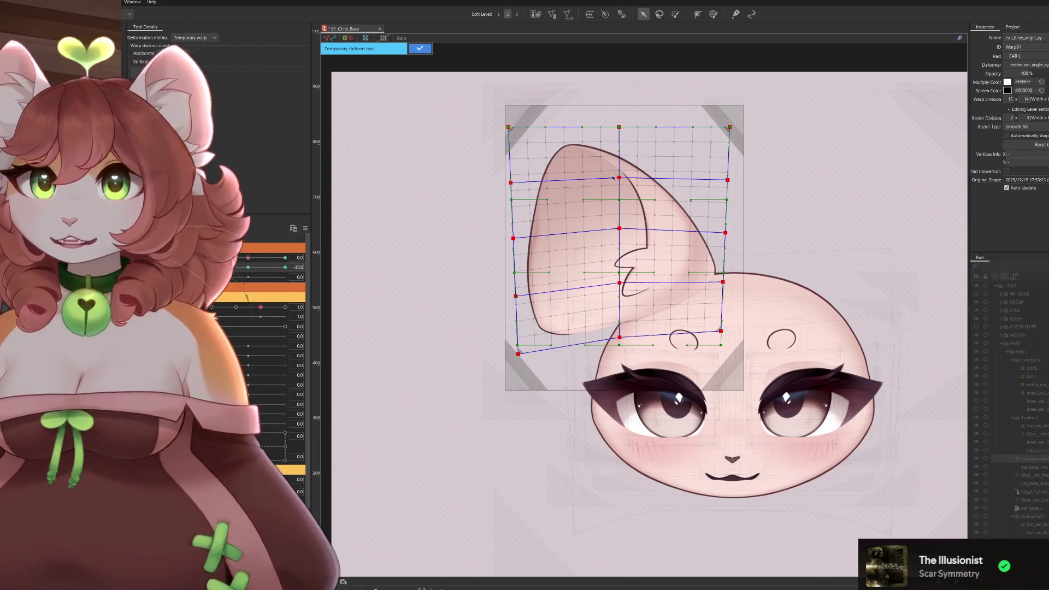
{"action": "left_click_drag", "start_coordinate": [620, 179], "coordinate": [624, 177]}
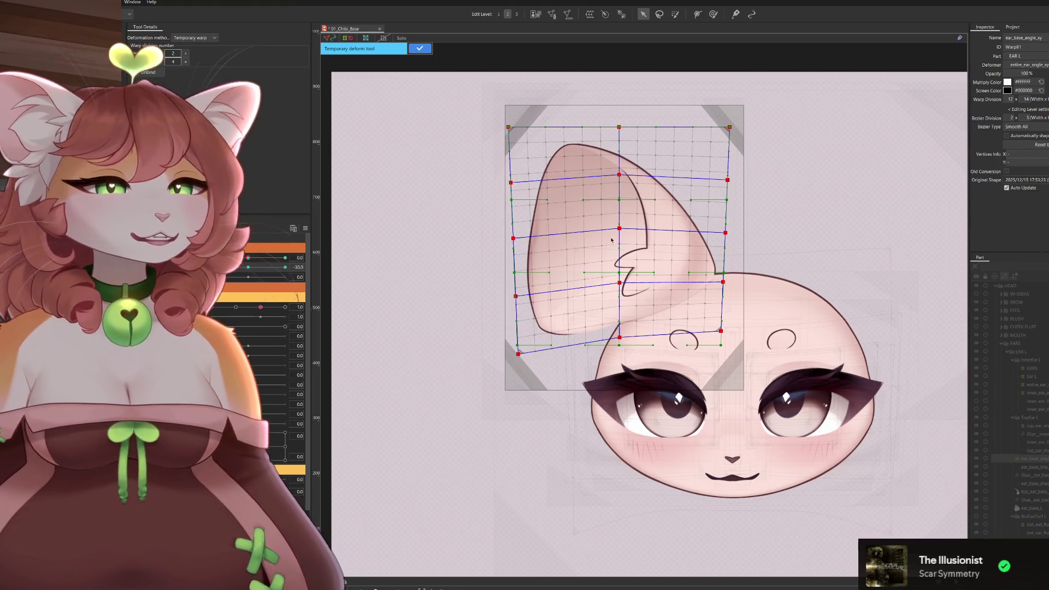
{"action": "left_click_drag", "start_coordinate": [621, 177], "coordinate": [620, 179]}
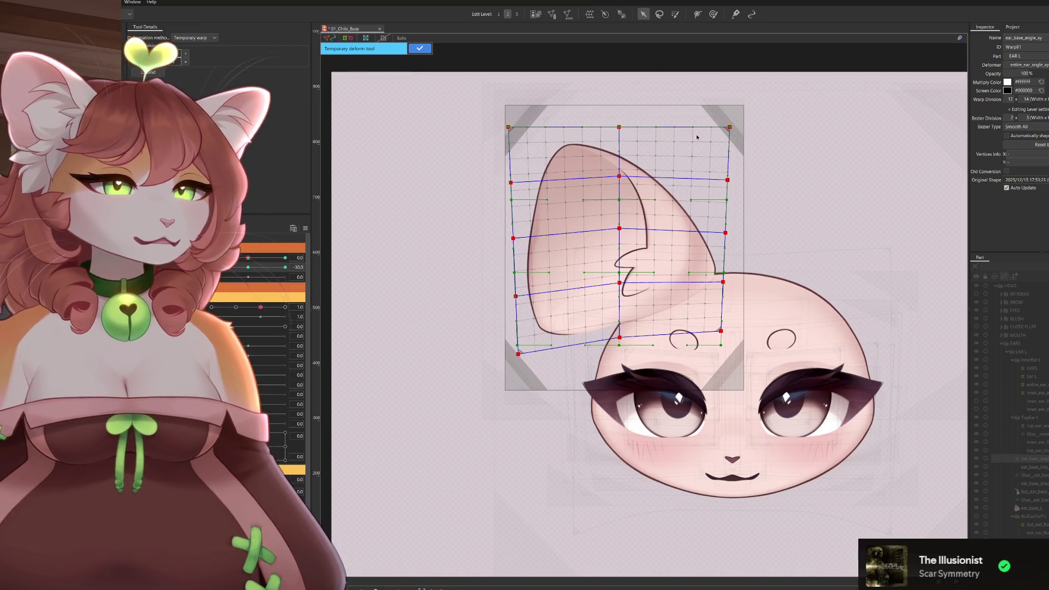
{"action": "left_click_drag", "start_coordinate": [730, 128], "coordinate": [733, 133]}
{"action": "left_click_drag", "start_coordinate": [510, 128], "coordinate": [509, 136]}
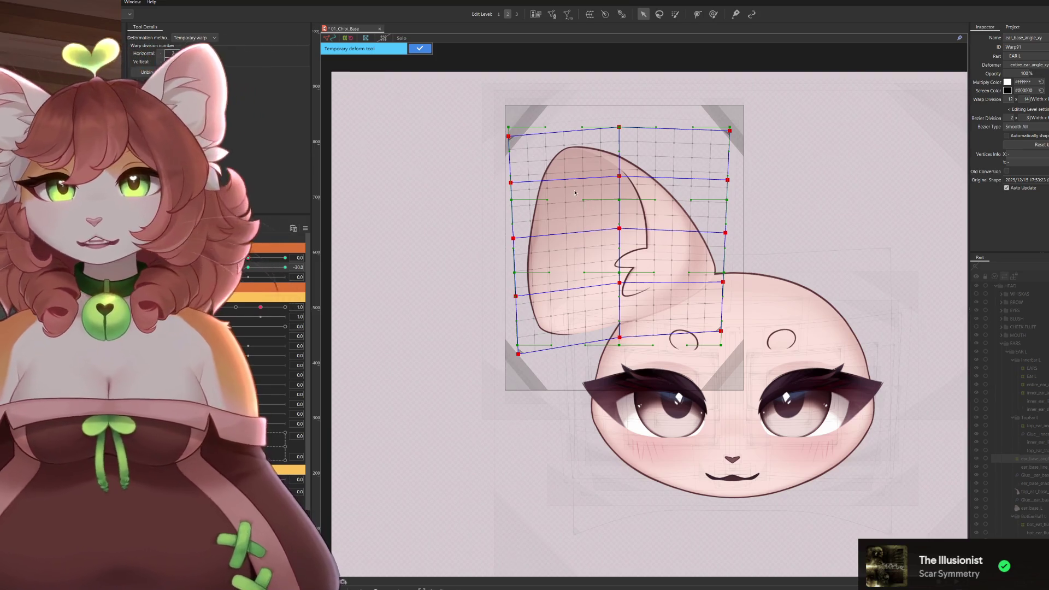
{"action": "left_click_drag", "start_coordinate": [513, 186], "coordinate": [514, 189]}
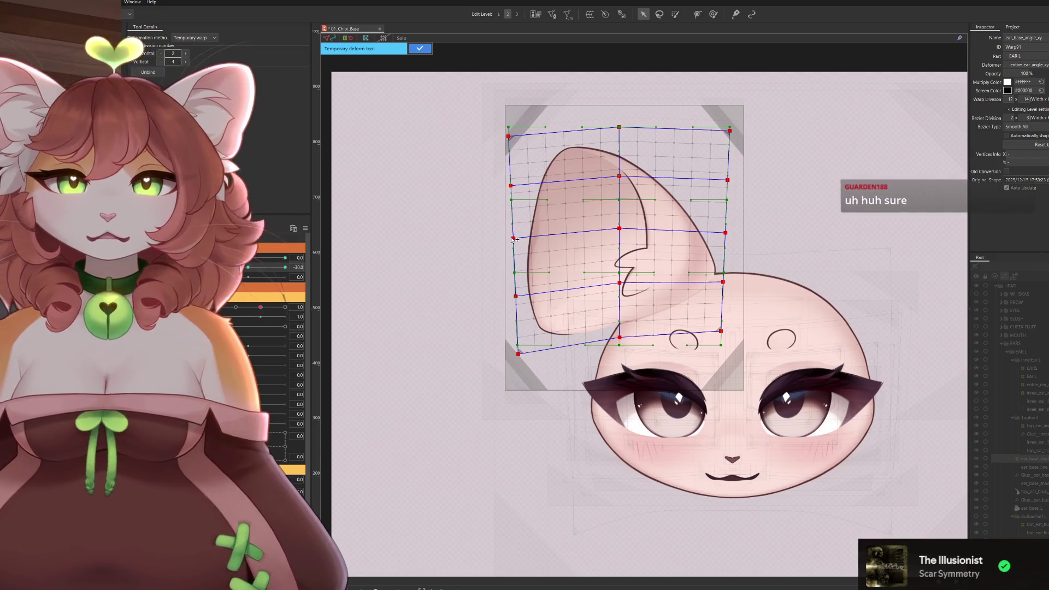
{"action": "left_click_drag", "start_coordinate": [513, 239], "coordinate": [515, 245]}
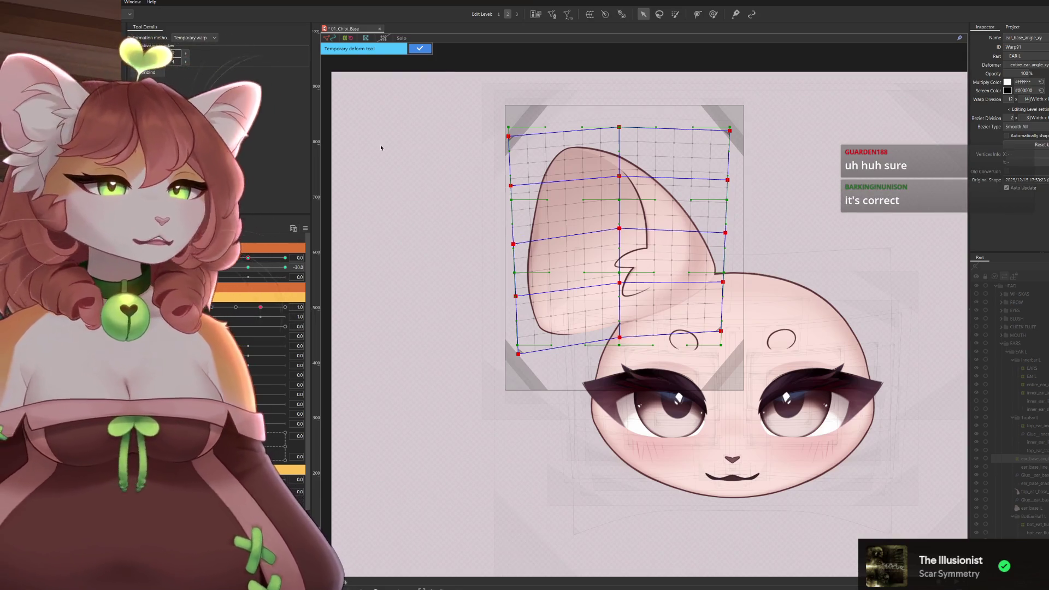
{"action": "left_click_drag", "start_coordinate": [516, 296], "coordinate": [515, 304]}
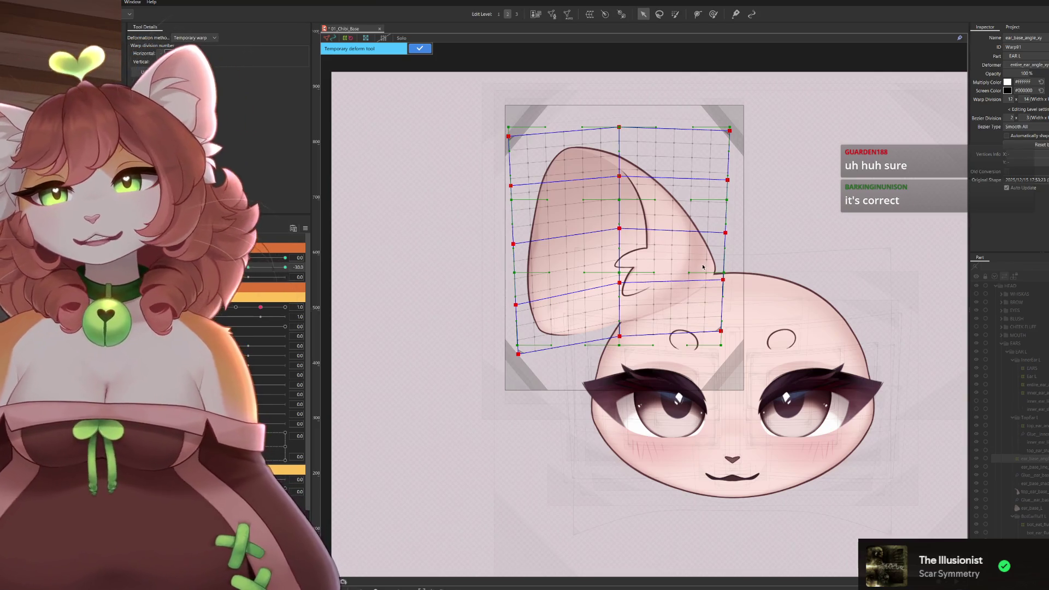
Lower the bottom-right corner and right-edge point, then recentre the view on the ear.
{"action": "scroll", "coordinate": [704, 267], "scroll_direction": "up", "scroll_amount": 3}
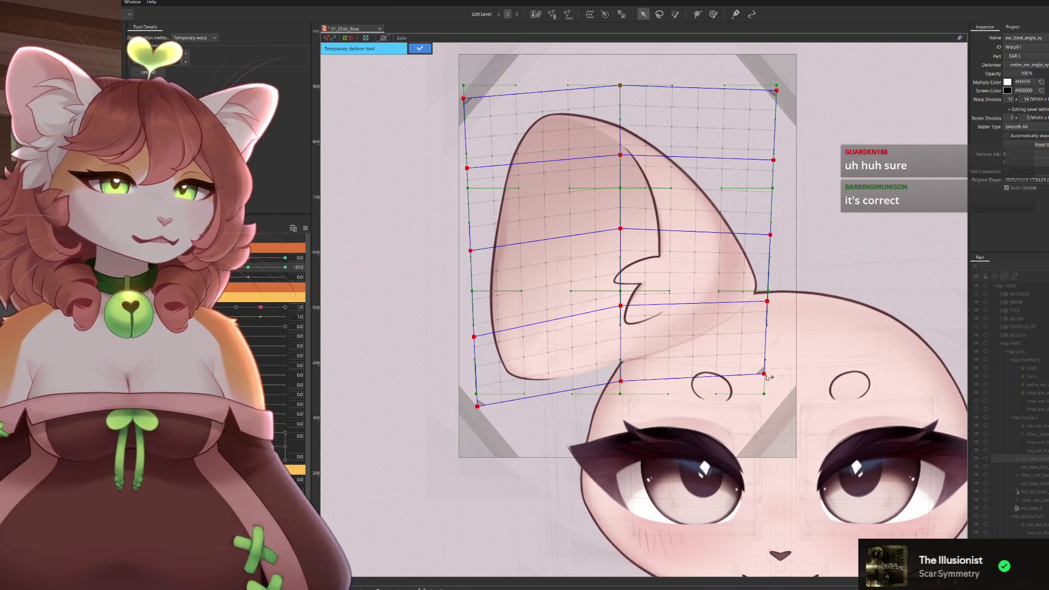
{"action": "left_click_drag", "start_coordinate": [766, 375], "coordinate": [760, 388]}
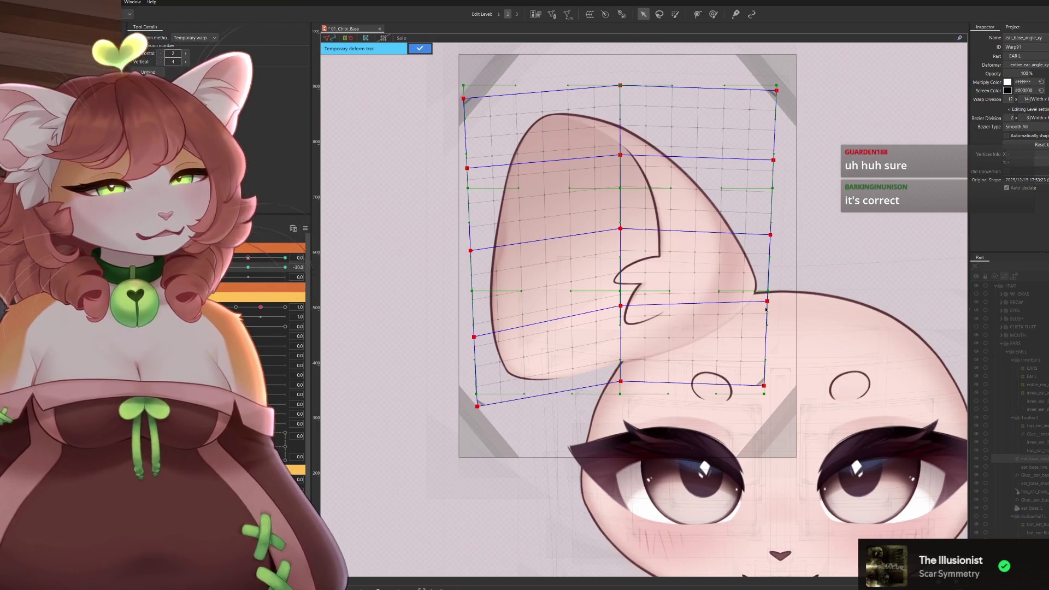
{"action": "left_click_drag", "start_coordinate": [767, 301], "coordinate": [769, 315]}
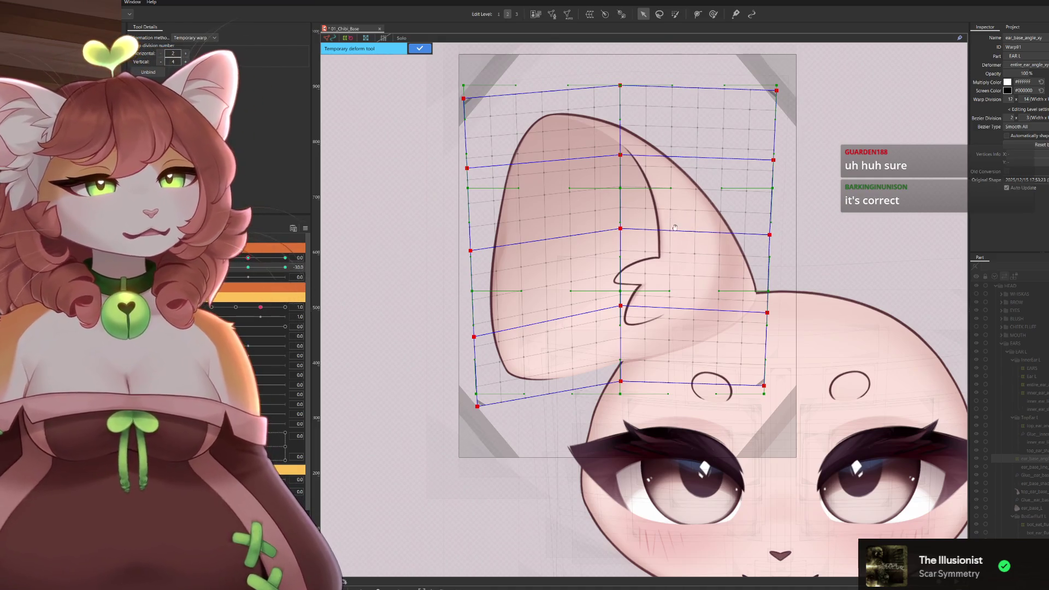
{"action": "left_click_drag", "start_coordinate": [675, 226], "coordinate": [672, 244]}
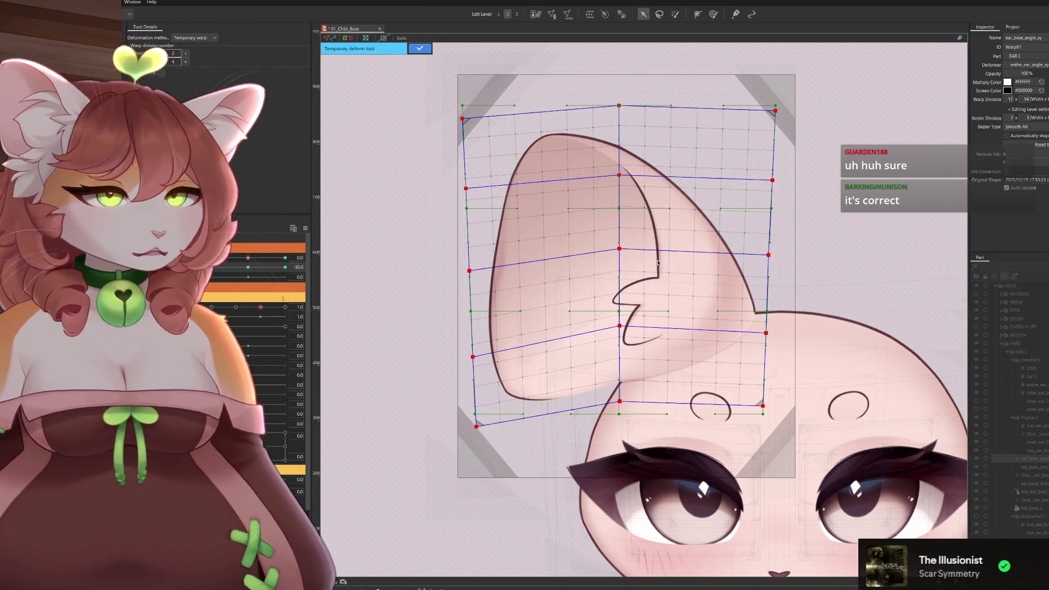
Apply the temporary deform, then squash the ear from the top and lift its tip, notch and lower edge.
{"action": "left_click", "coordinate": [420, 47]}
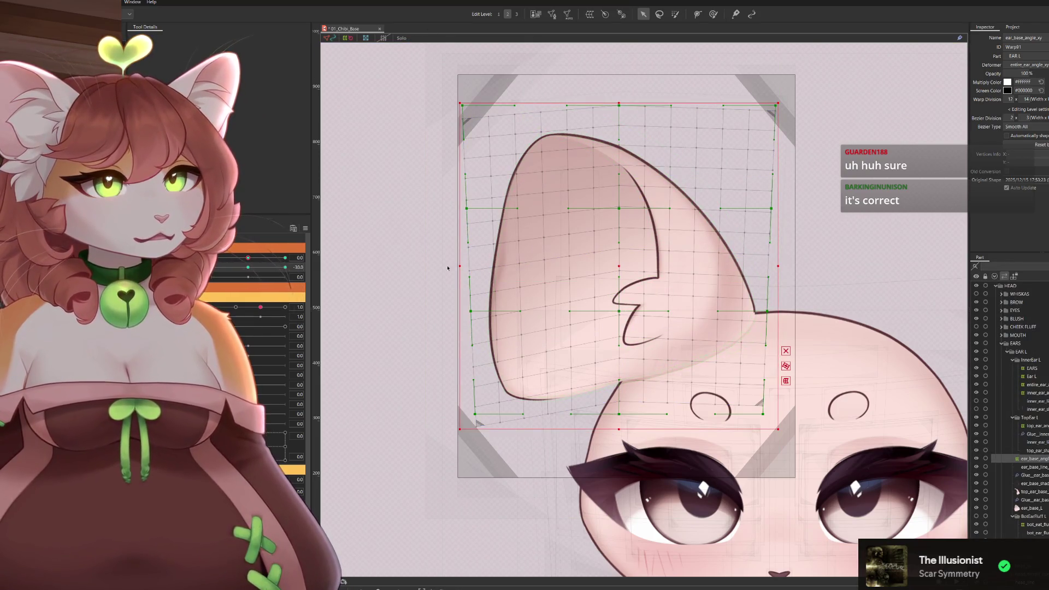
{"action": "mouse_move", "coordinate": [211, 270]}
{"action": "left_mouse_down"}
{"action": "mouse_move", "coordinate": [234, 270]}
{"action": "mouse_move", "coordinate": [211, 270]}
{"action": "left_mouse_up"}
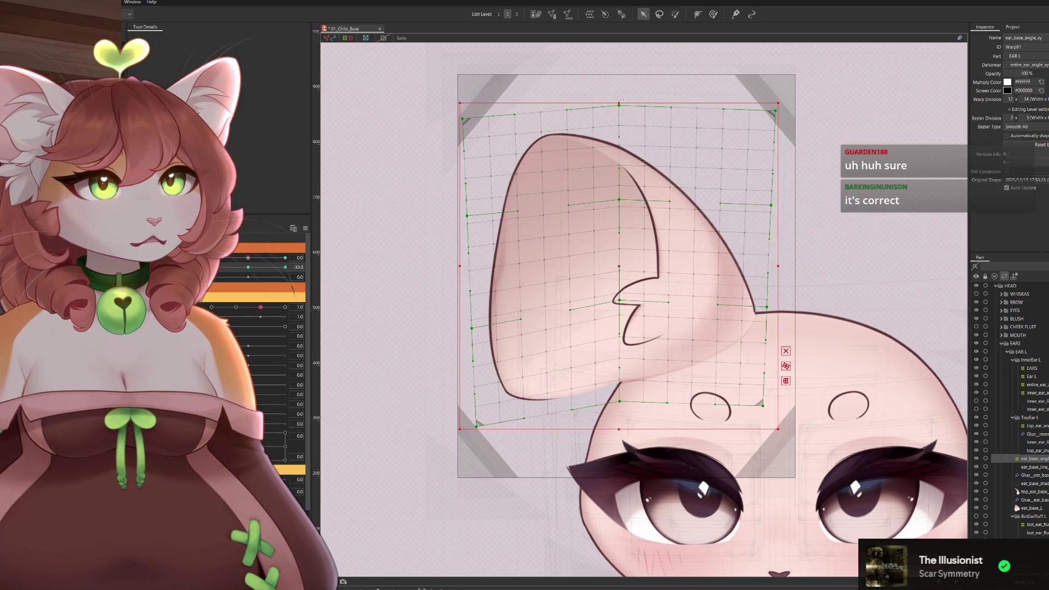
{"action": "left_click_drag", "start_coordinate": [619, 102], "coordinate": [619, 118]}
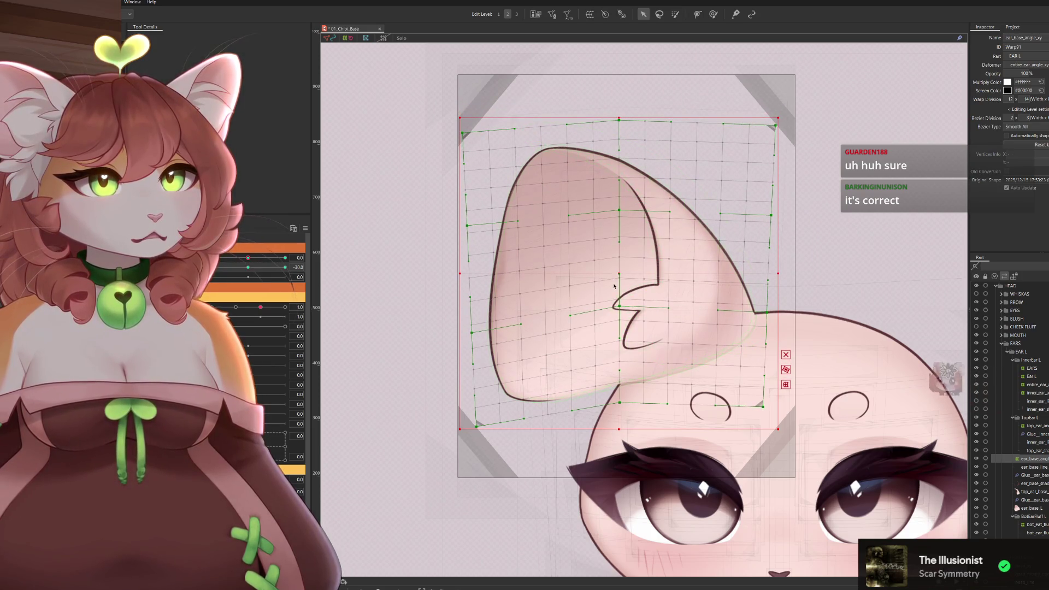
{"action": "left_click_drag", "start_coordinate": [620, 209], "coordinate": [619, 206]}
{"action": "left_click_drag", "start_coordinate": [623, 311], "coordinate": [624, 305]}
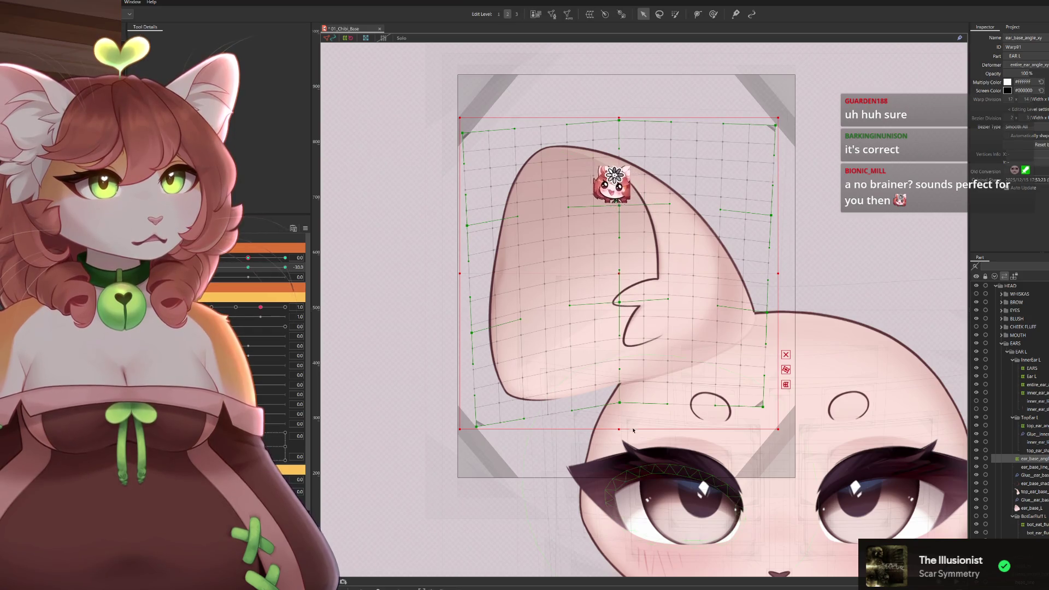
{"action": "left_click_drag", "start_coordinate": [624, 405], "coordinate": [625, 400]}
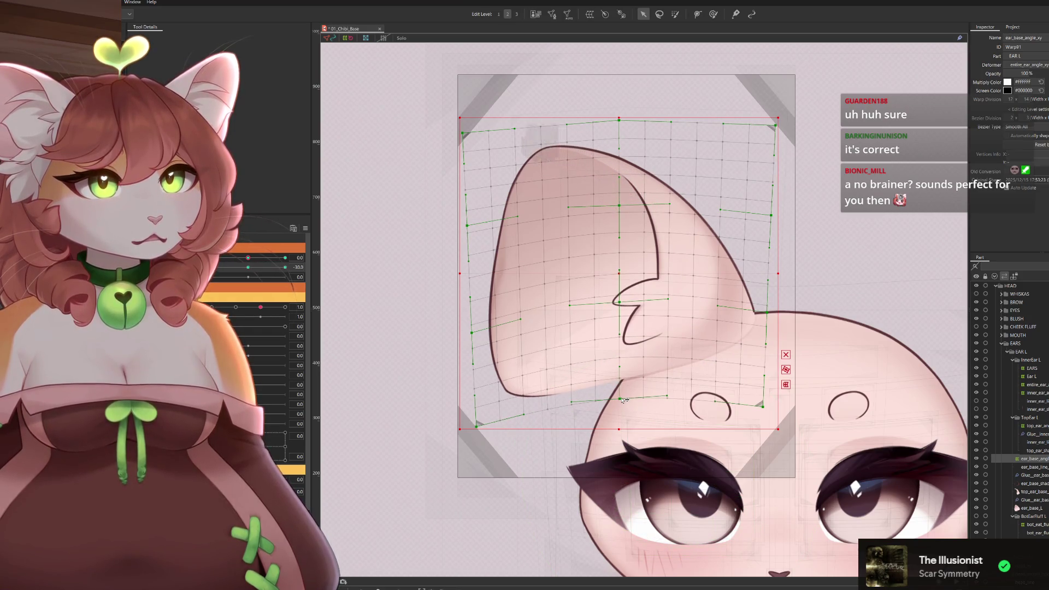
{"action": "left_click_drag", "start_coordinate": [481, 427], "coordinate": [480, 434]}
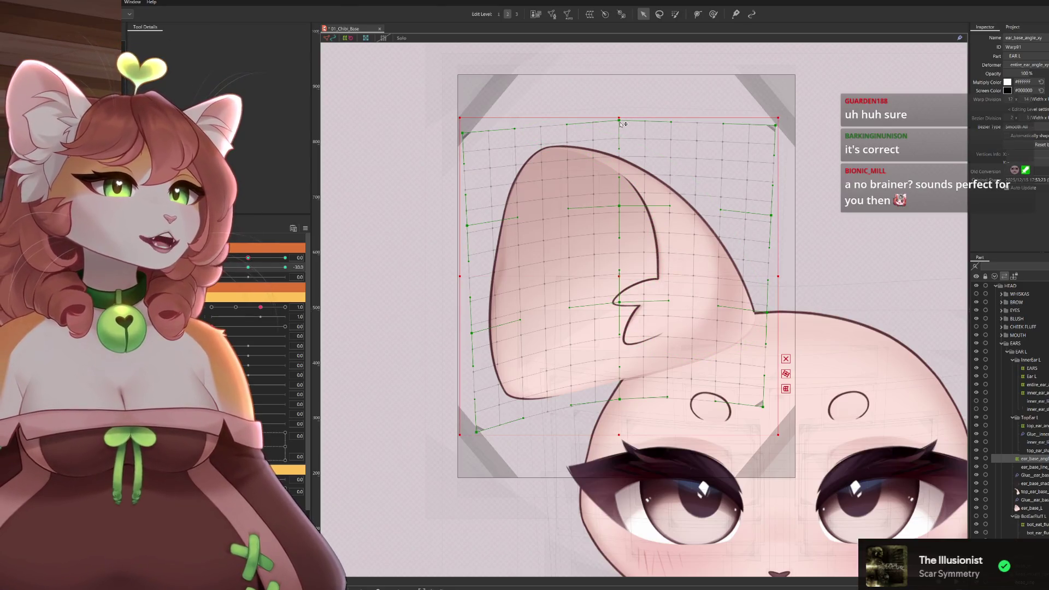
{"action": "left_click_drag", "start_coordinate": [620, 122], "coordinate": [620, 127]}
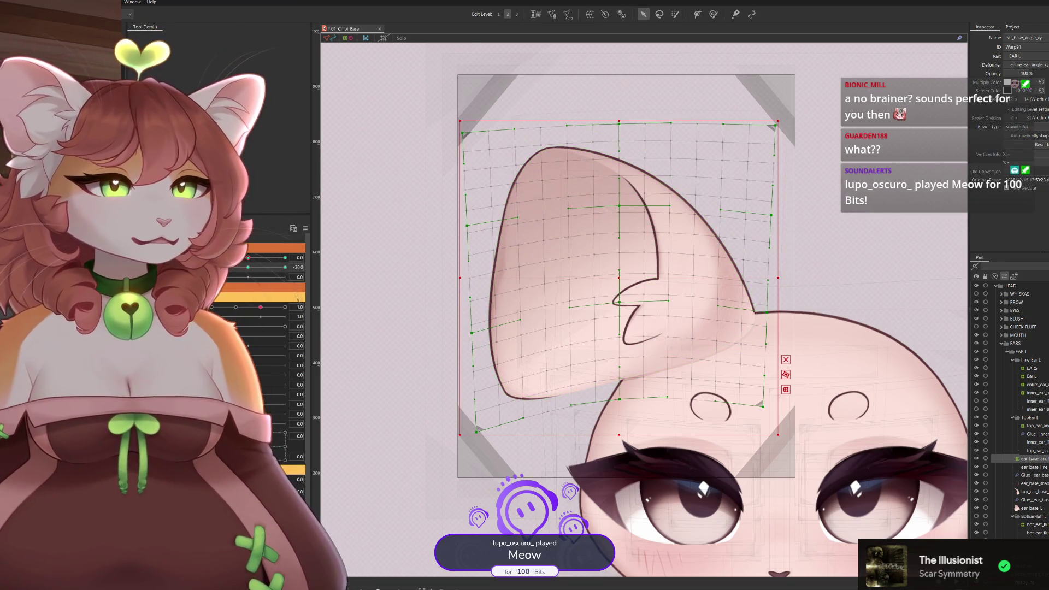
Check the ear near -30, then pull a middle mesh point down and raise the top row.
{"action": "left_click_drag", "start_coordinate": [211, 266], "coordinate": [248, 266]}
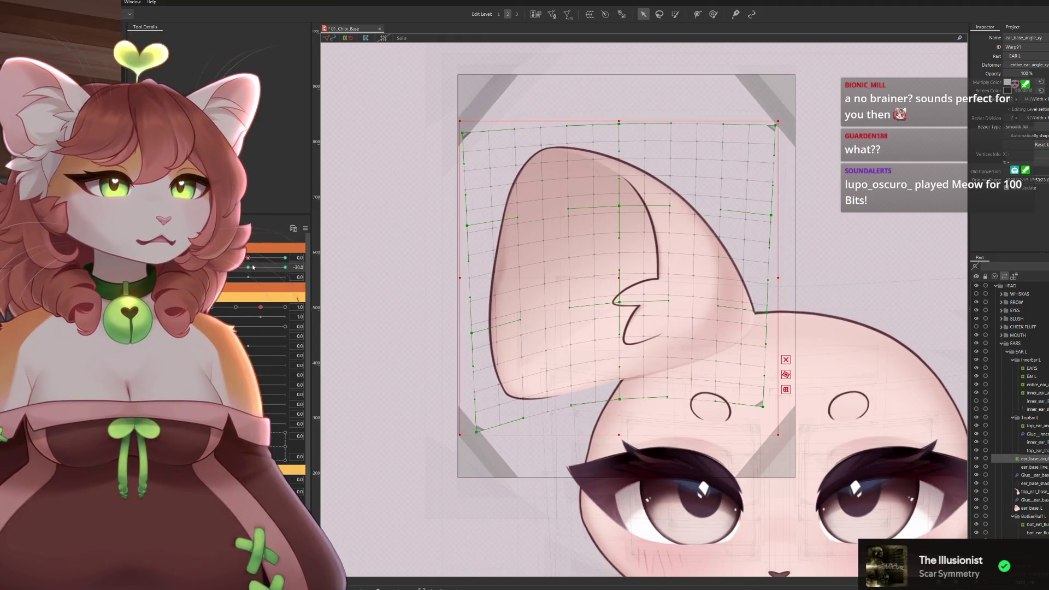
{"action": "left_click_drag", "start_coordinate": [625, 207], "coordinate": [625, 214]}
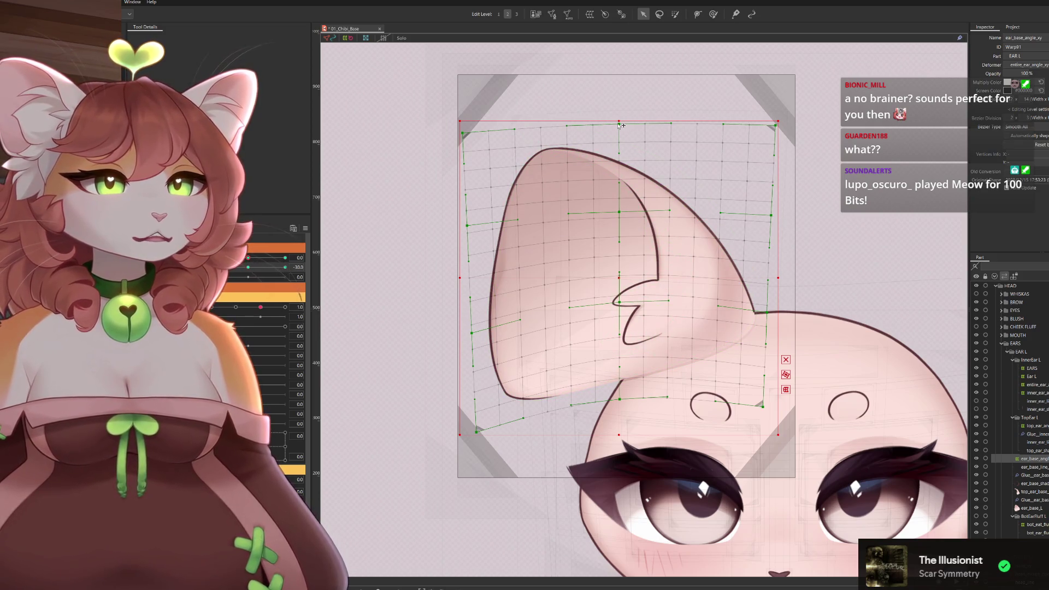
{"action": "left_click_drag", "start_coordinate": [620, 124], "coordinate": [621, 121]}
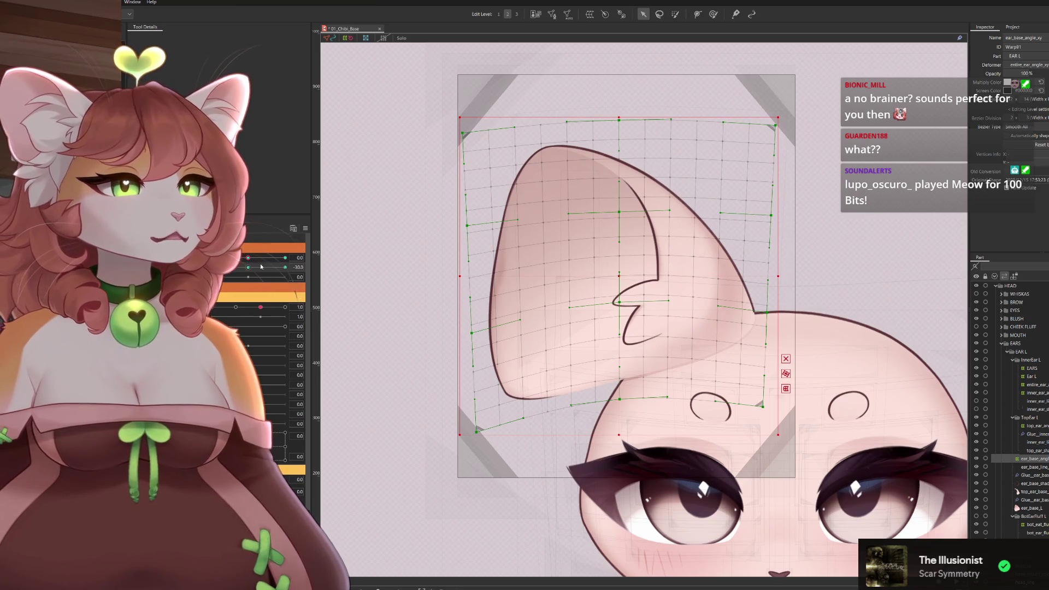
Lower the ear mesh's bottom-centre row at the -30 keyform, scrubbing the head angle to check.
{"action": "left_click_drag", "start_coordinate": [248, 267], "coordinate": [300, 260]}
{"action": "key", "text": "ctrl+z"}
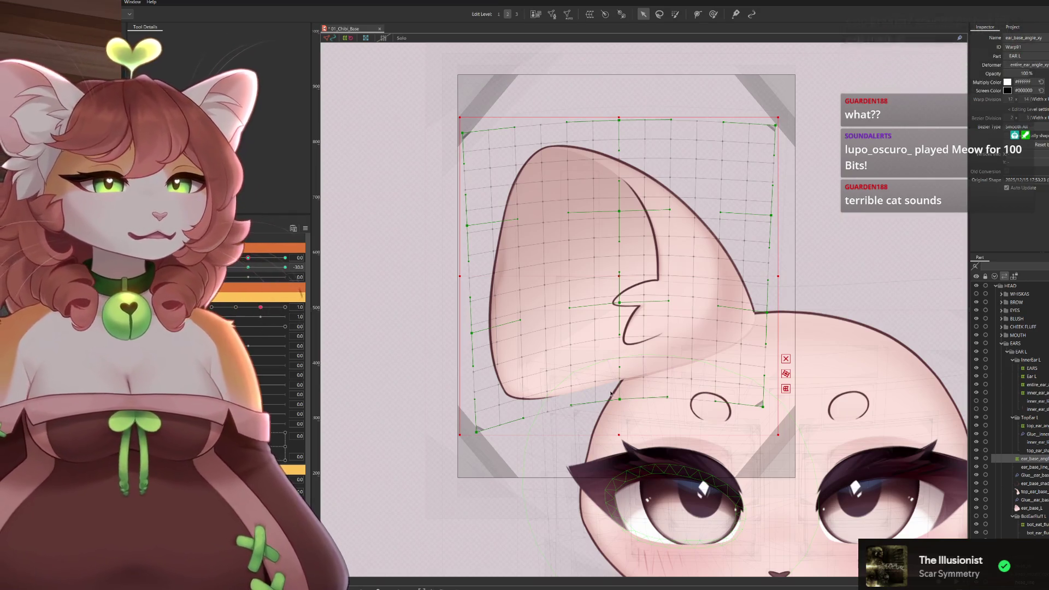
{"action": "left_click_drag", "start_coordinate": [625, 401], "coordinate": [624, 410]}
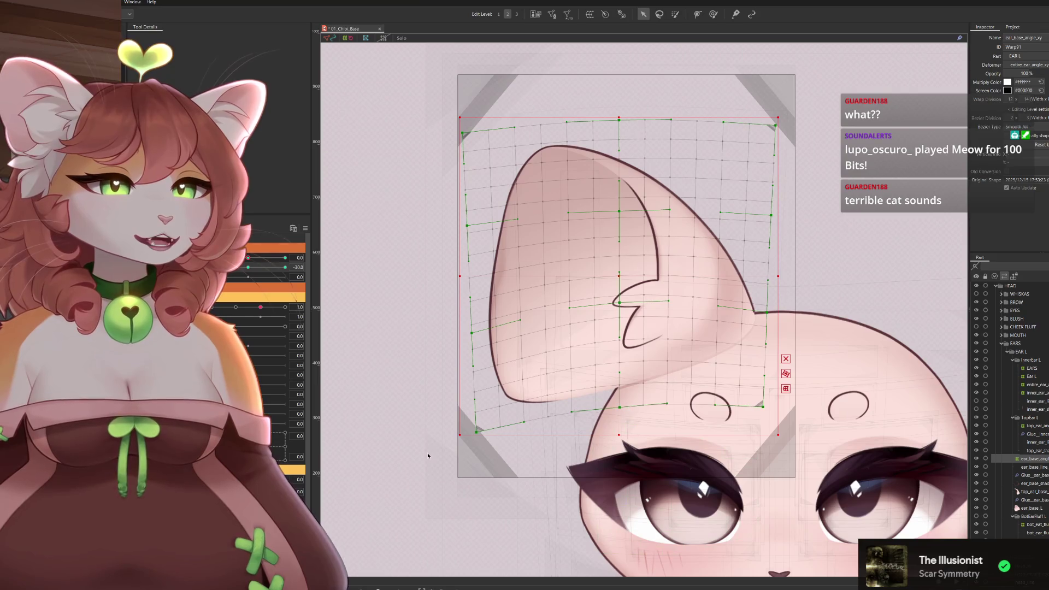
{"action": "mouse_move", "coordinate": [248, 267]}
{"action": "left_mouse_down"}
{"action": "mouse_move", "coordinate": [257, 267]}
{"action": "mouse_move", "coordinate": [246, 267]}
{"action": "left_mouse_up"}
{"action": "left_click", "coordinate": [246, 266]}
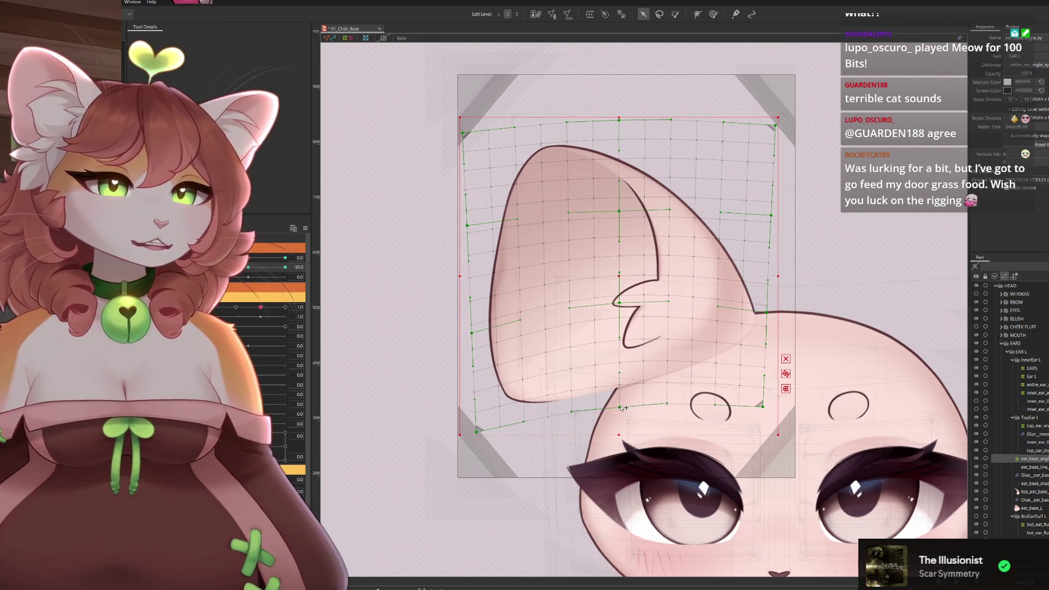
{"action": "left_click_drag", "start_coordinate": [622, 408], "coordinate": [623, 413]}
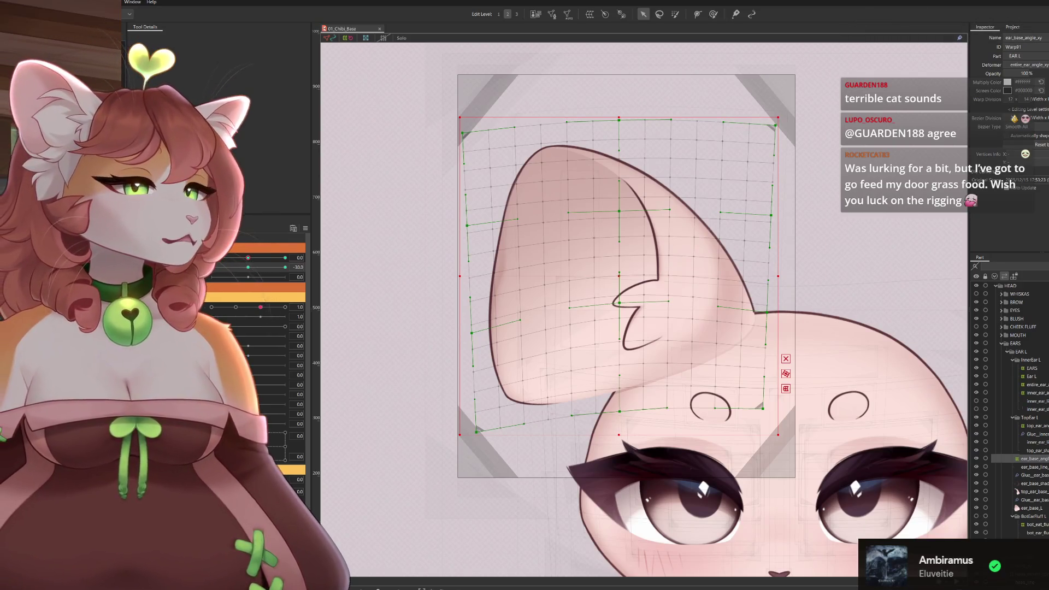
{"action": "mouse_move", "coordinate": [225, 268]}
{"action": "left_mouse_down"}
{"action": "mouse_move", "coordinate": [261, 273]}
{"action": "mouse_move", "coordinate": [247, 268]}
{"action": "mouse_move", "coordinate": [309, 252]}
{"action": "mouse_move", "coordinate": [268, 261]}
{"action": "mouse_move", "coordinate": [290, 268]}
{"action": "mouse_move", "coordinate": [256, 287]}
{"action": "left_mouse_up"}
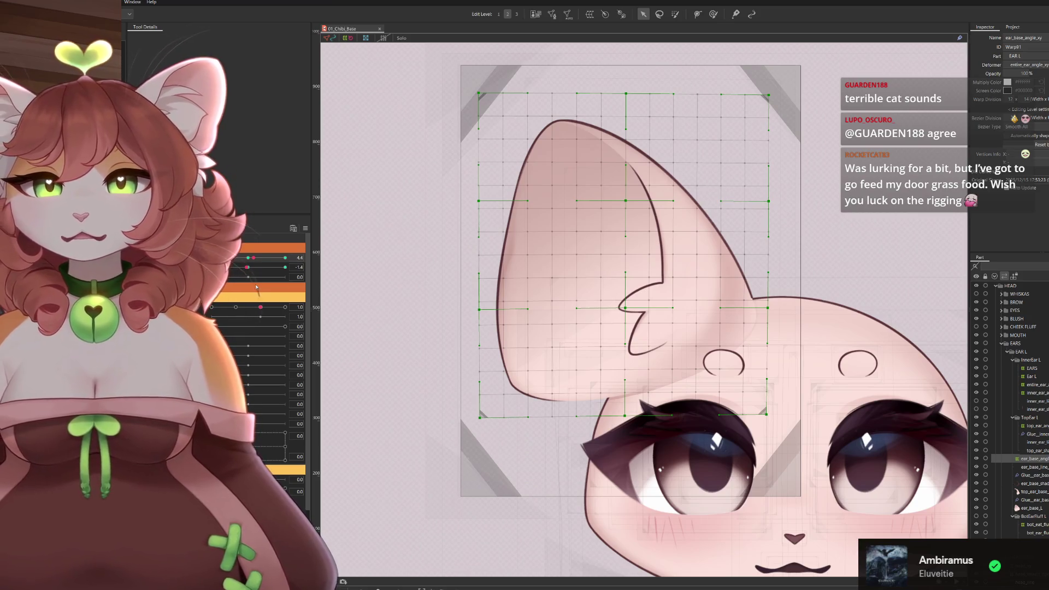
Select the left ear art mesh and its ear_base_angle_xy warp deformer.
{"action": "key", "text": "ctrl+a"}
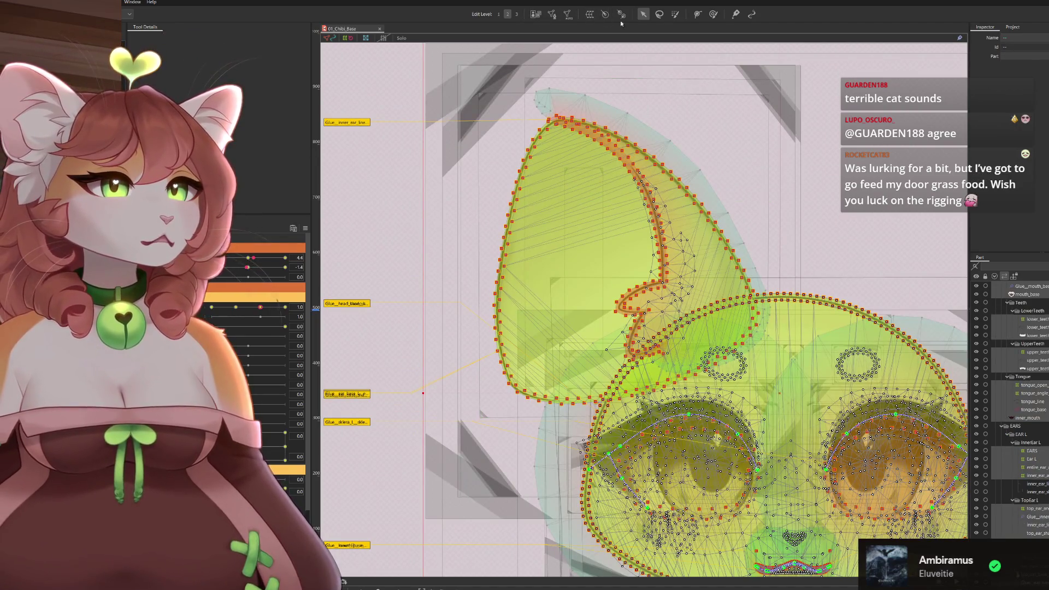
{"action": "left_click", "coordinate": [405, 222]}
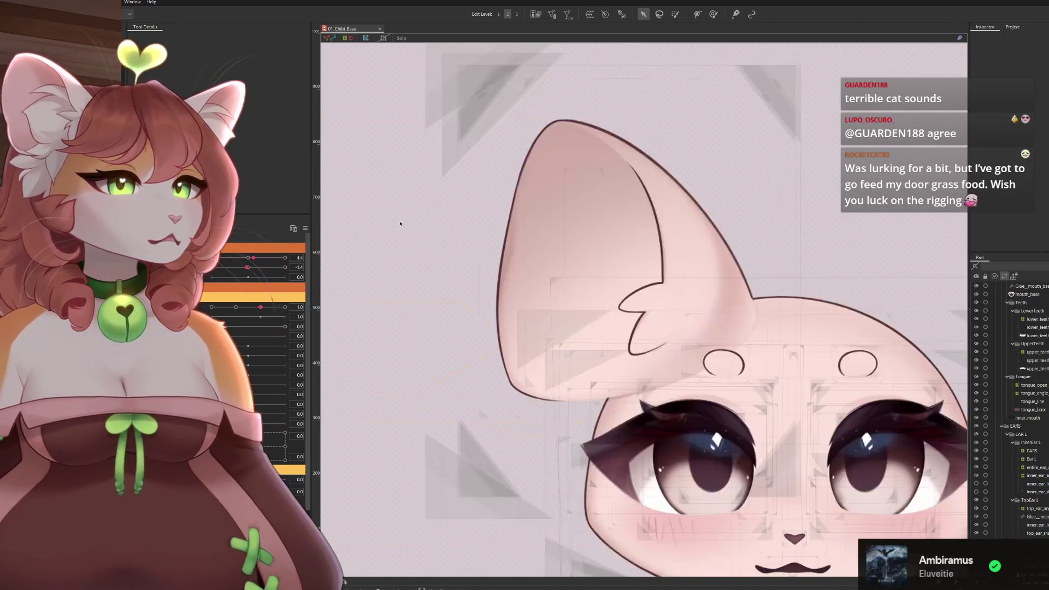
{"action": "scroll", "coordinate": [515, 246], "scroll_direction": "down", "scroll_amount": 5}
{"action": "scroll", "coordinate": [515, 246], "scroll_direction": "up", "scroll_amount": 4}
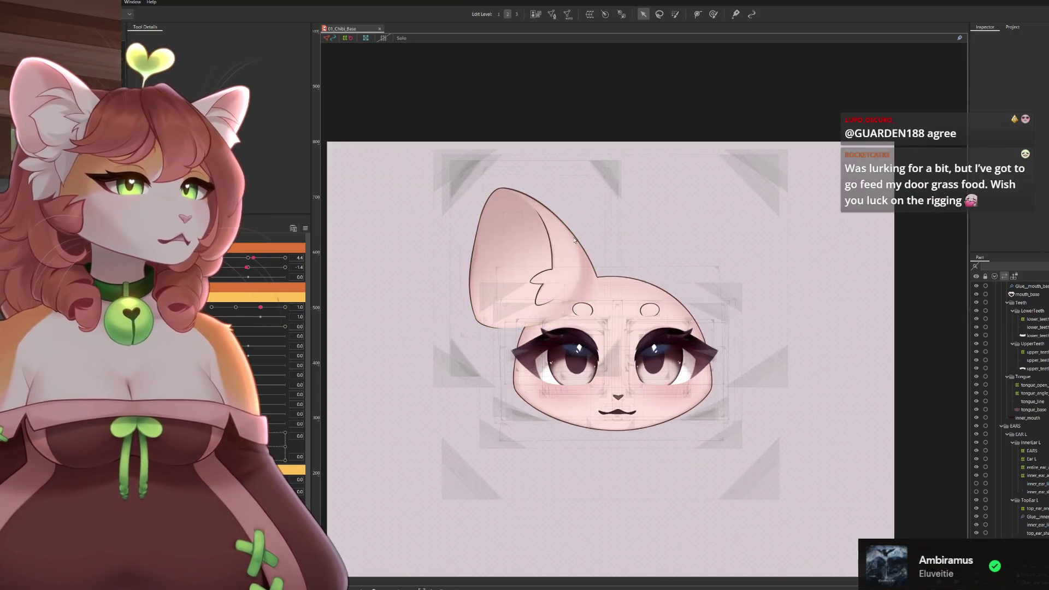
{"action": "left_click", "coordinate": [491, 254]}
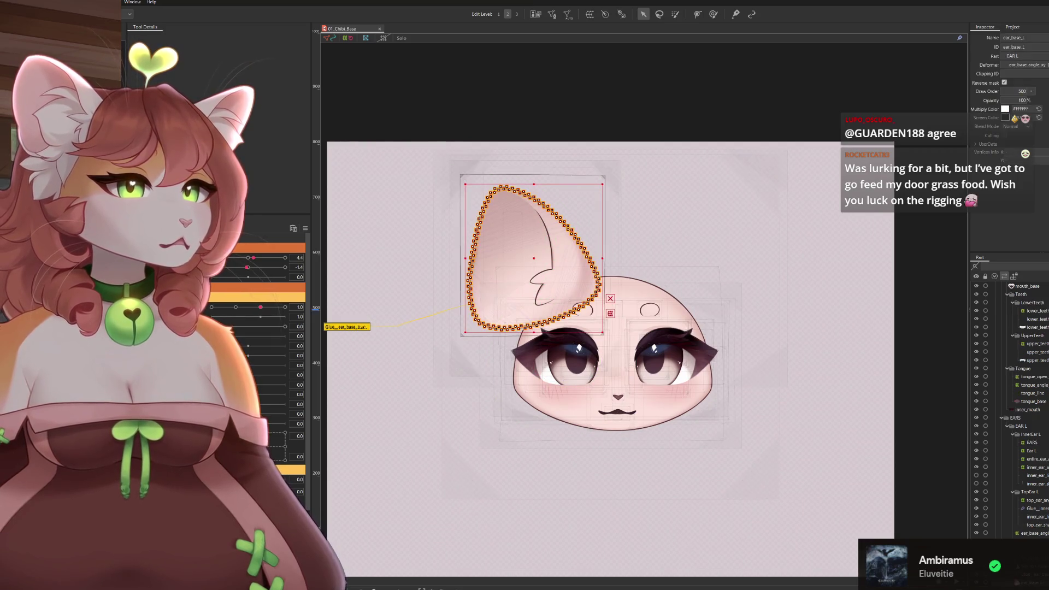
{"action": "left_click", "coordinate": [1033, 533]}
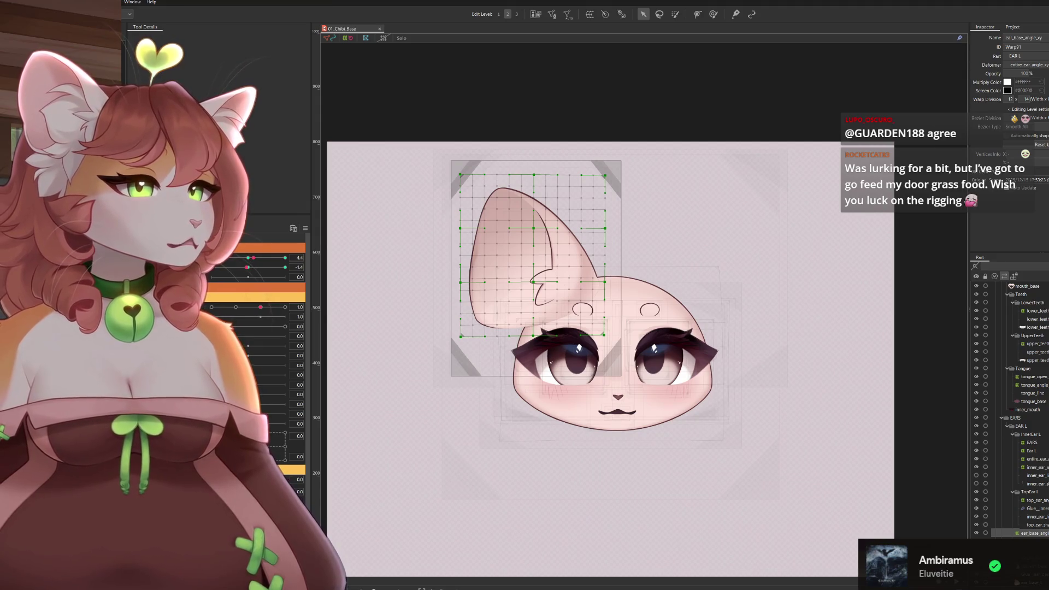
Set head angles X and Y to -30 on the 2D parameter pad.
{"action": "left_click", "coordinate": [256, 266]}
{"action": "left_click_drag", "start_coordinate": [256, 265], "coordinate": [211, 284]}
{"action": "key", "text": "ctrl+a"}
{"action": "scroll", "coordinate": [509, 302], "scroll_direction": "up", "scroll_amount": 3}
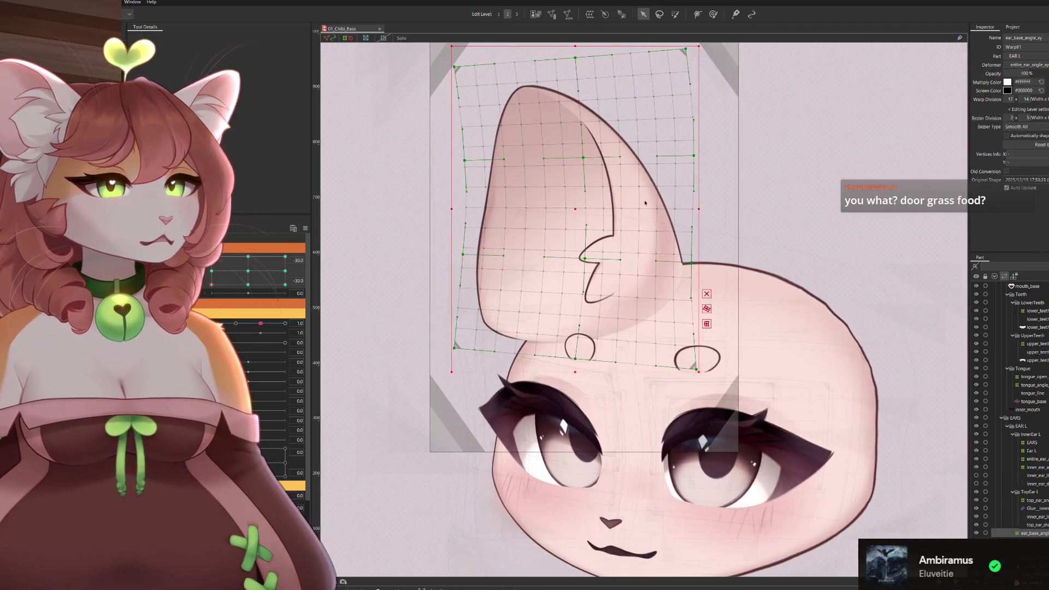
Set the ear warp's temporary deform to Perspective and drag the top-right handle out to widen the top.
{"action": "key", "text": "v"}
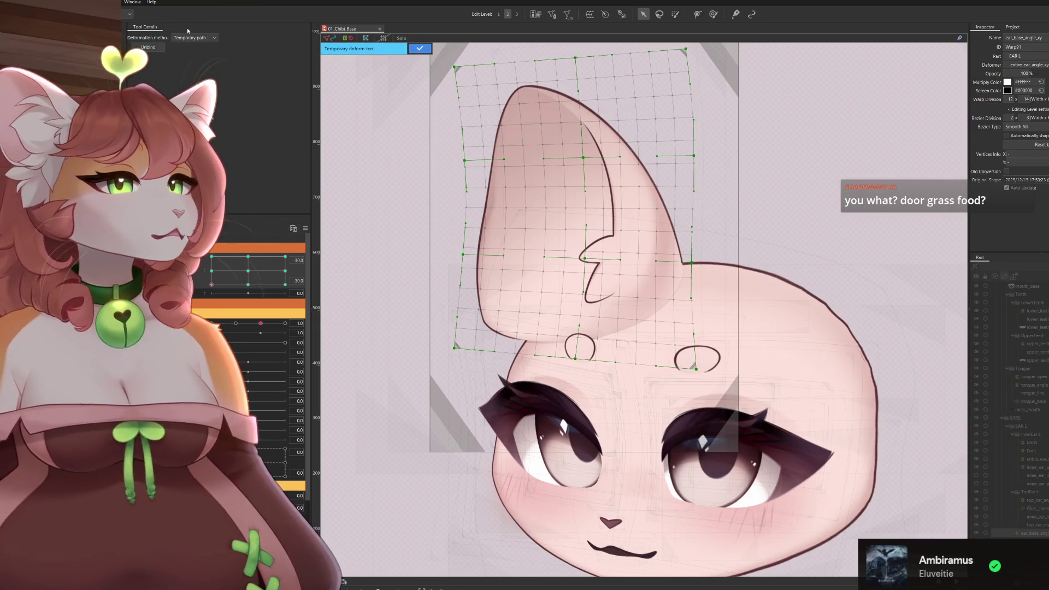
{"action": "left_click", "coordinate": [202, 37]}
{"action": "left_click", "coordinate": [198, 64]}
{"action": "scroll", "coordinate": [669, 137], "scroll_direction": "down", "scroll_amount": 2}
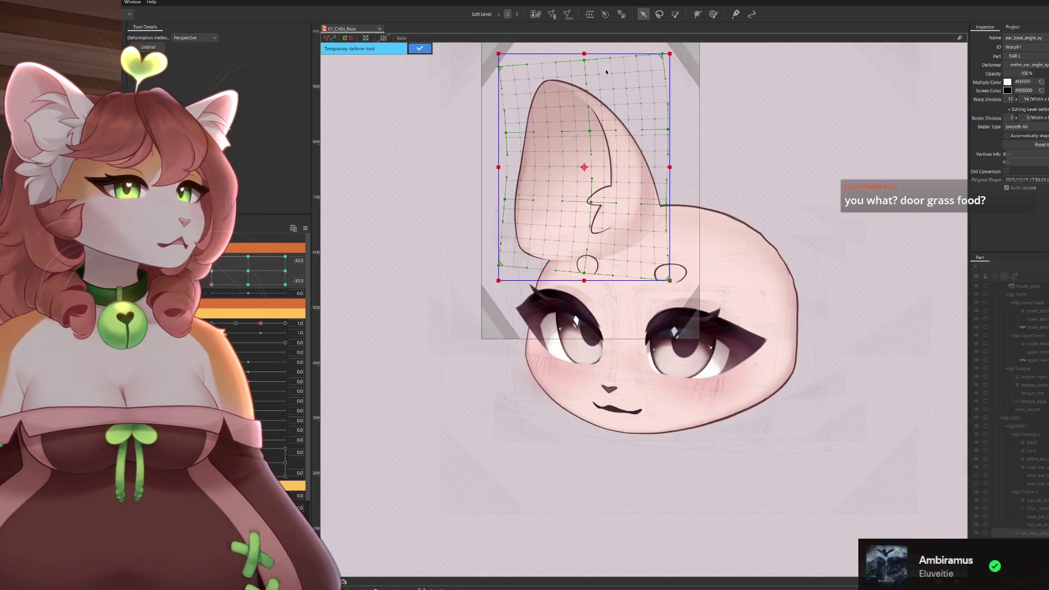
{"action": "left_click_drag", "start_coordinate": [675, 87], "coordinate": [683, 88]}
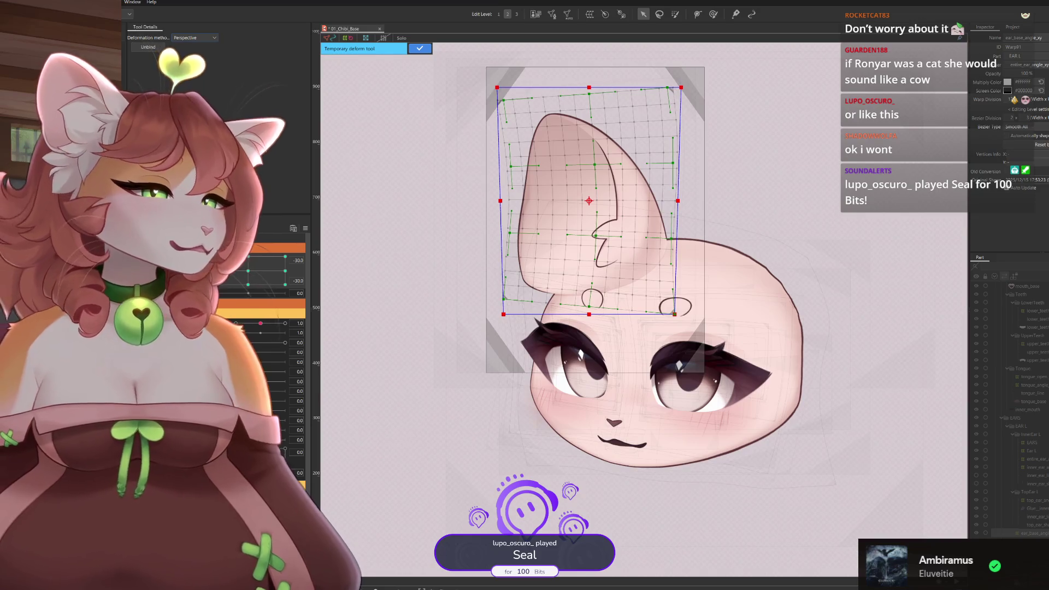
Switch to a temporary warp, lower the left-middle and top-left points, and shift the top-middle left.
{"action": "left_click", "coordinate": [194, 37]}
{"action": "left_click", "coordinate": [197, 75]}
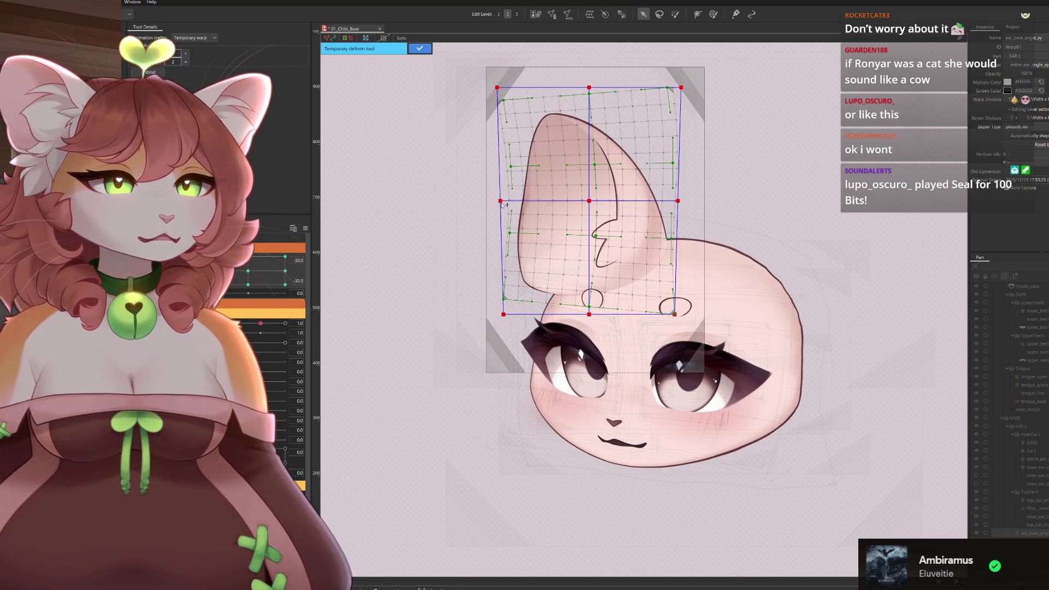
{"action": "left_click_drag", "start_coordinate": [501, 205], "coordinate": [505, 211]}
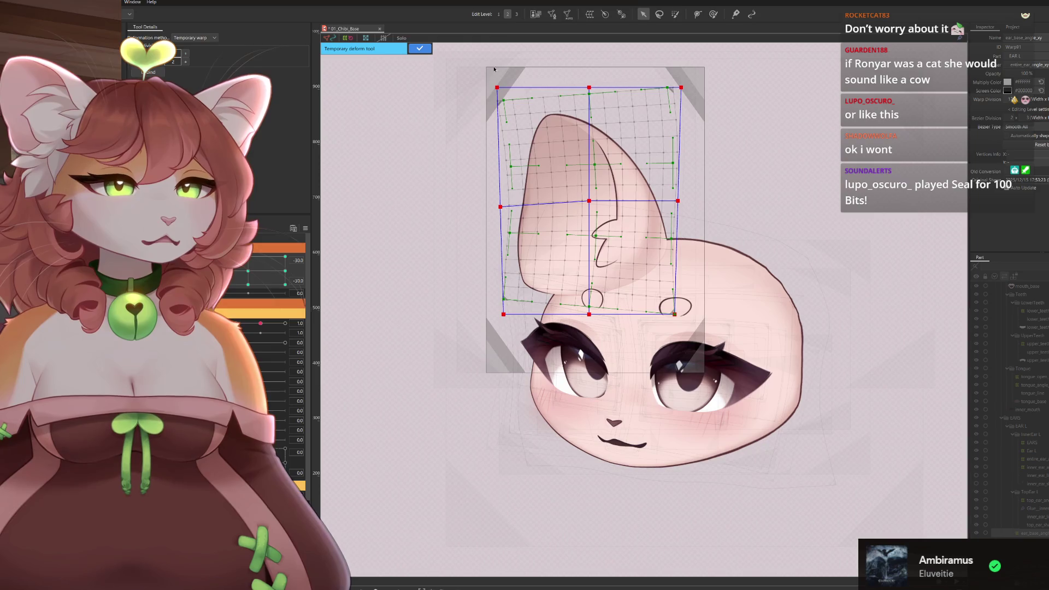
{"action": "left_click_drag", "start_coordinate": [501, 89], "coordinate": [502, 95]}
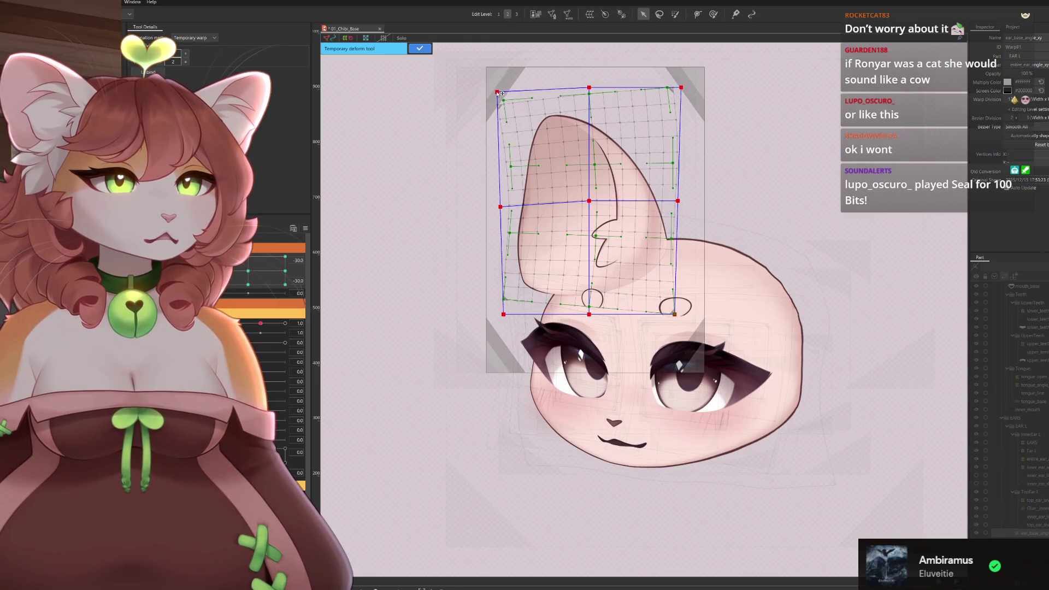
{"action": "left_click_drag", "start_coordinate": [594, 89], "coordinate": [590, 89]}
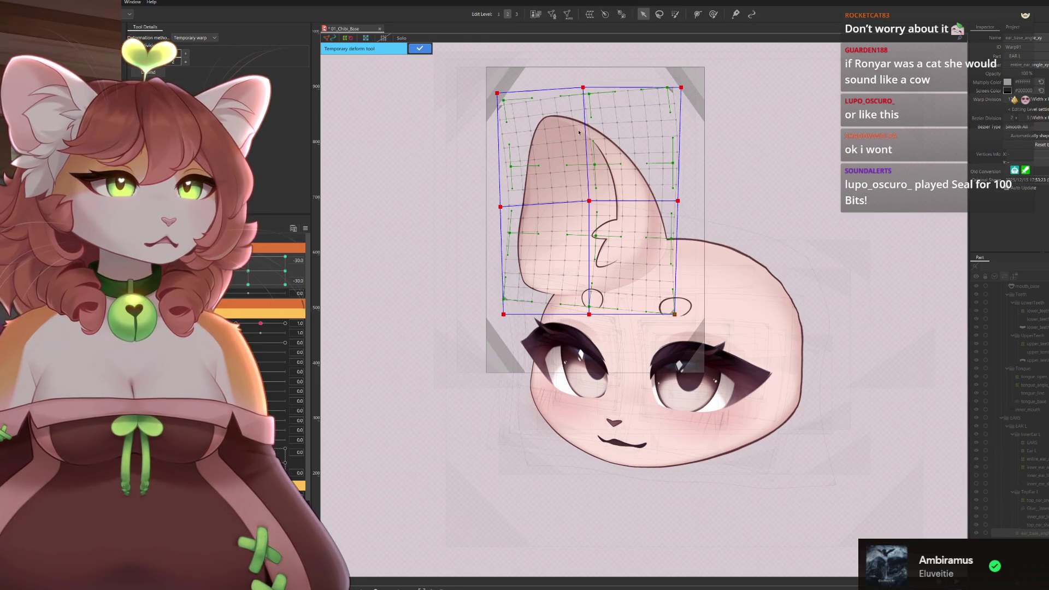
{"action": "mouse_move", "coordinate": [248, 281]}
{"action": "left_mouse_down"}
{"action": "mouse_move", "coordinate": [263, 280]}
{"action": "mouse_move", "coordinate": [247, 280]}
{"action": "left_mouse_up"}
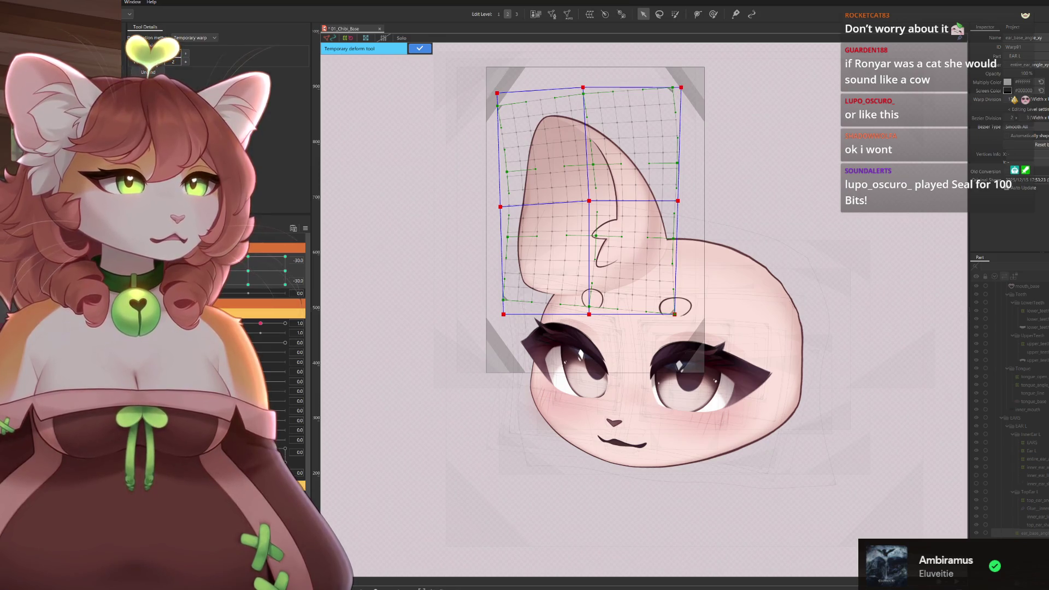
Lean the ear top leftward, pull the top-right corner in, and shift the bottom row right.
{"action": "left_click_drag", "start_coordinate": [591, 89], "coordinate": [576, 90]}
{"action": "left_click_drag", "start_coordinate": [682, 89], "coordinate": [669, 88]}
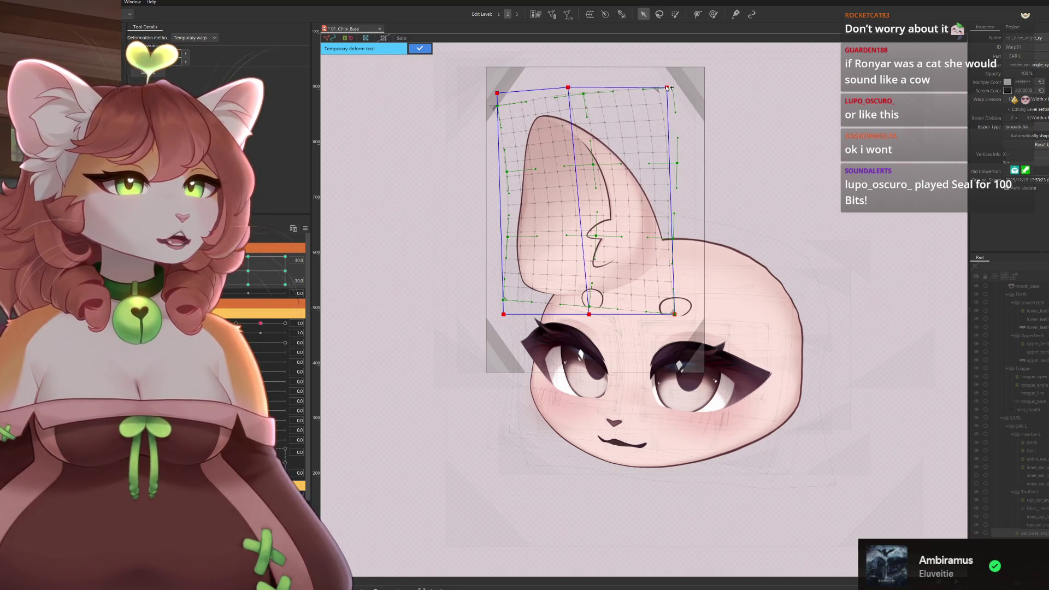
{"action": "left_click_drag", "start_coordinate": [676, 314], "coordinate": [680, 308]}
{"action": "left_click_drag", "start_coordinate": [591, 316], "coordinate": [597, 313]}
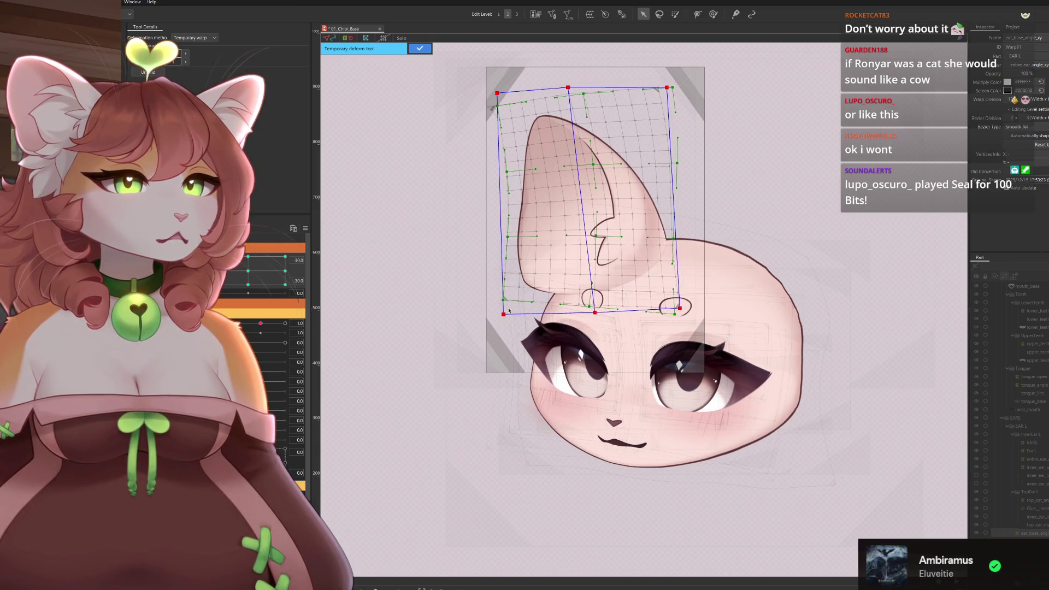
{"action": "left_click_drag", "start_coordinate": [505, 314], "coordinate": [511, 317]}
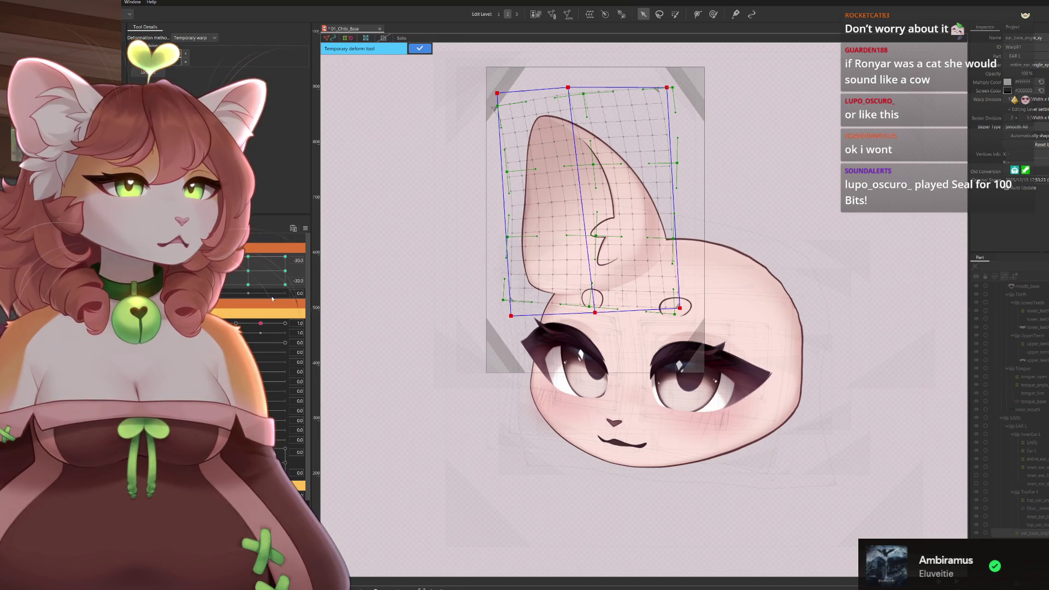
{"action": "left_click_drag", "start_coordinate": [248, 285], "coordinate": [247, 273]}
{"action": "key", "text": "ctrl+z"}
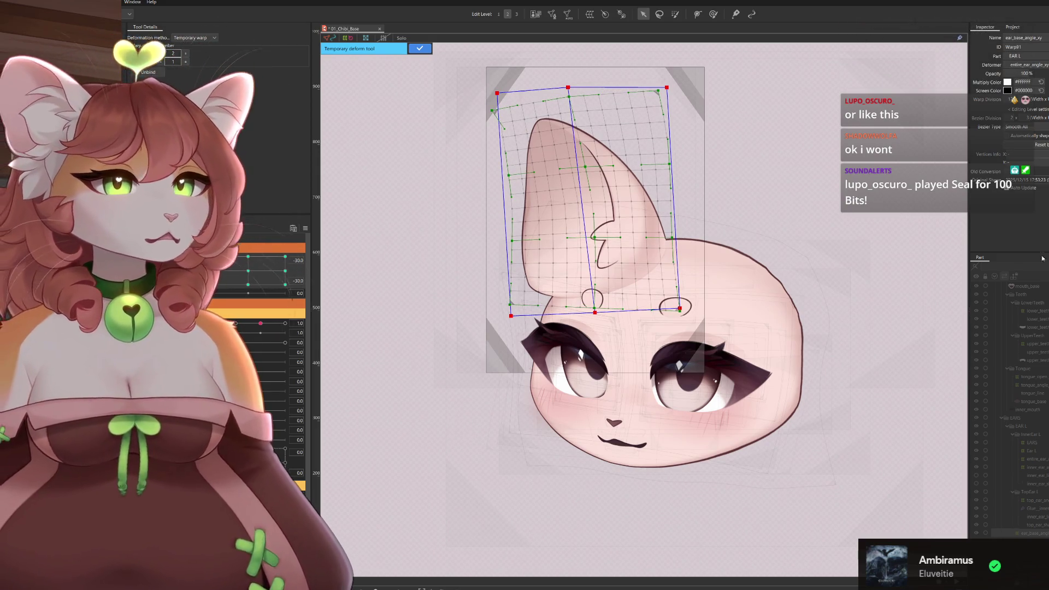
Shift the top-middle and top-right points further left and pull the top-left corner outward and down.
{"action": "left_click_drag", "start_coordinate": [571, 88], "coordinate": [562, 88]}
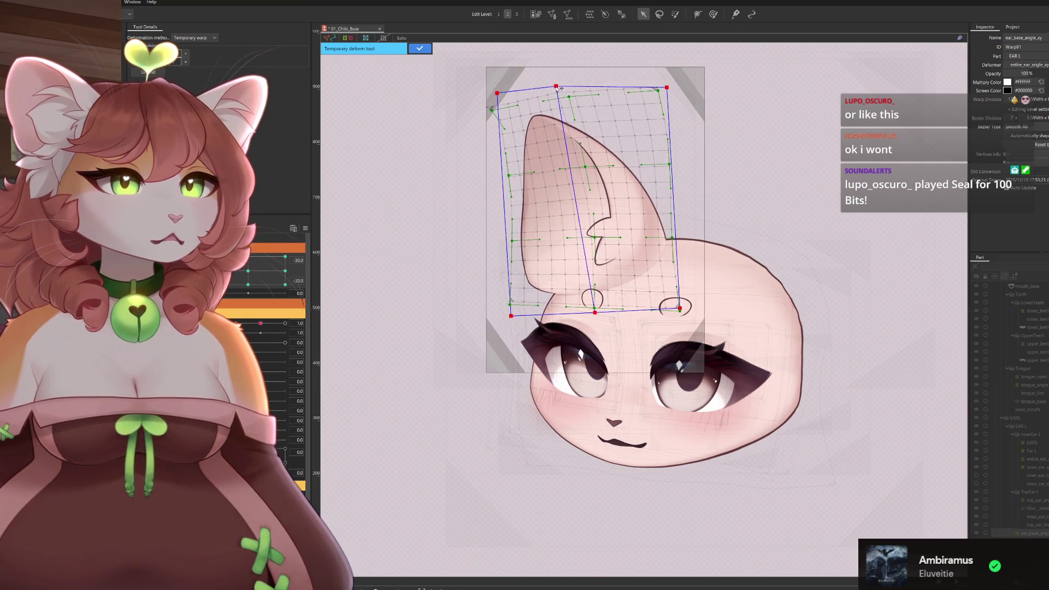
{"action": "left_click_drag", "start_coordinate": [673, 87], "coordinate": [659, 86]}
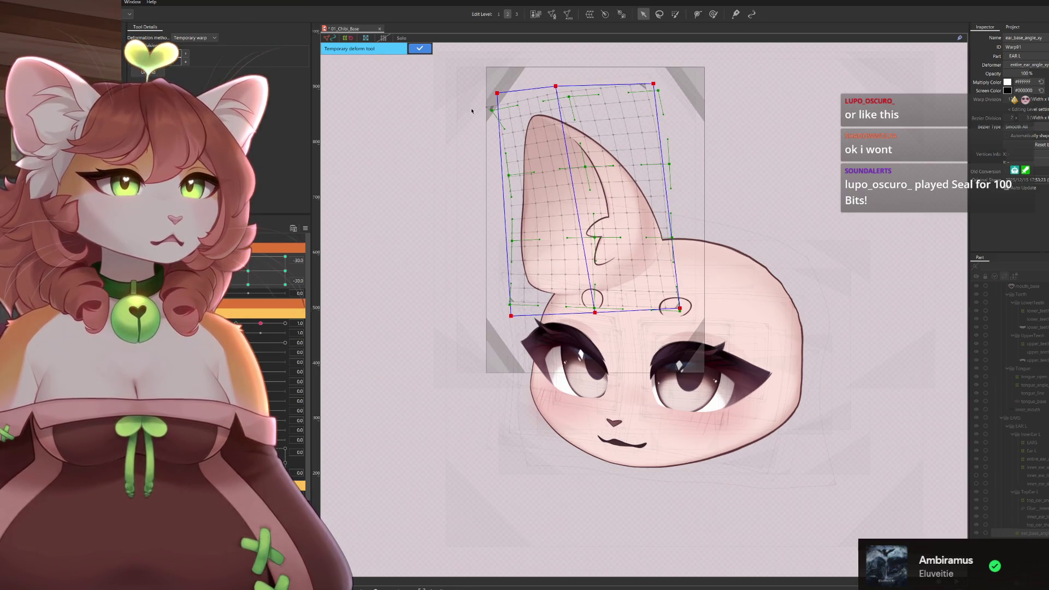
{"action": "left_click_drag", "start_coordinate": [503, 95], "coordinate": [485, 106]}
{"action": "left_click_drag", "start_coordinate": [561, 89], "coordinate": [560, 90]}
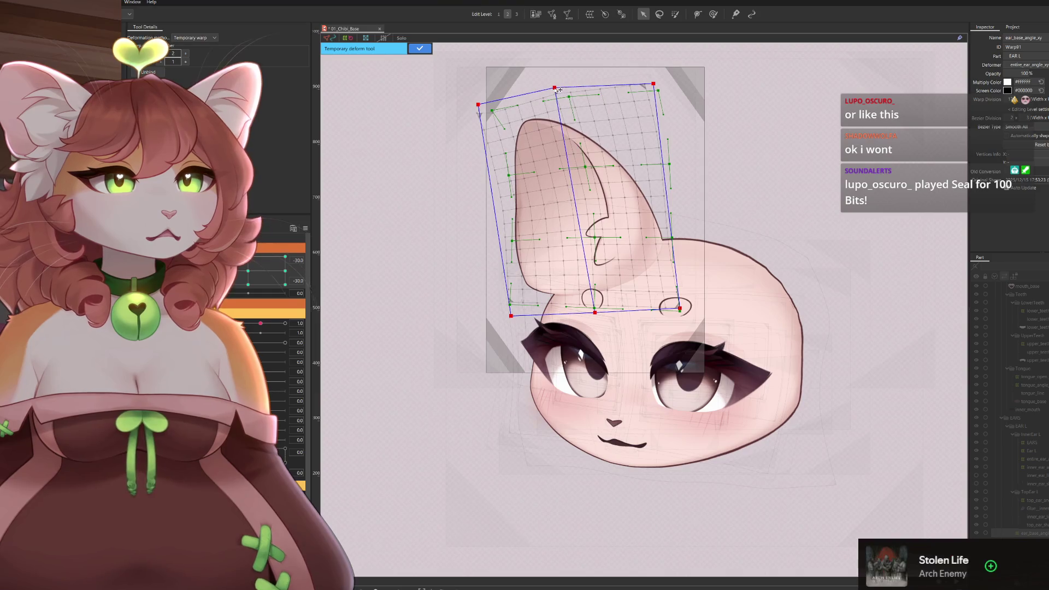
Add horizontal divisions to the ear's deform box and nudge the new points.
{"action": "left_click", "coordinate": [573, 208]}
{"action": "left_click_drag", "start_coordinate": [574, 201], "coordinate": [580, 200]}
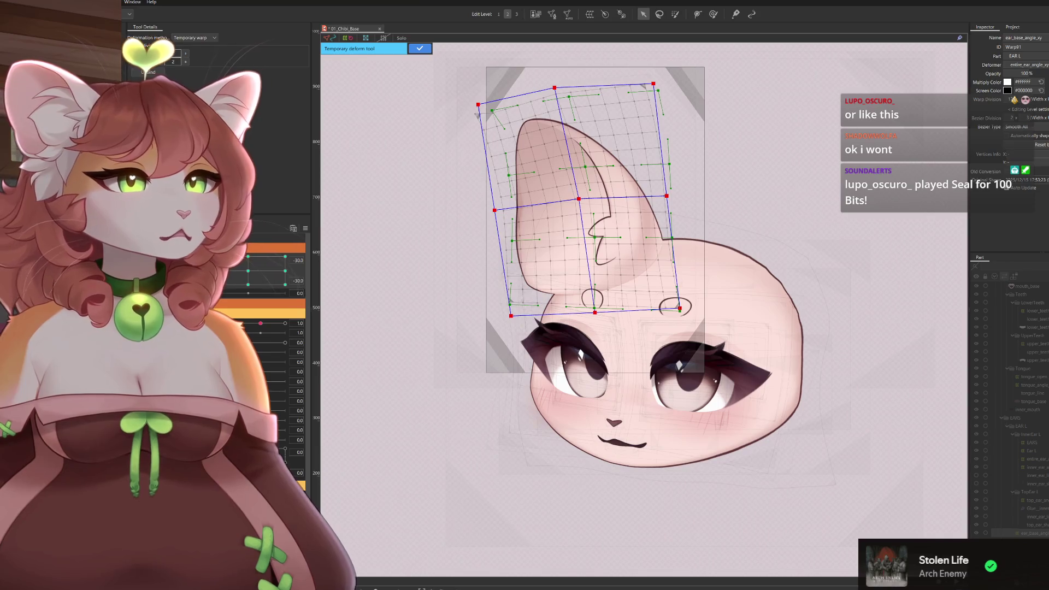
{"action": "left_click", "coordinate": [186, 63]}
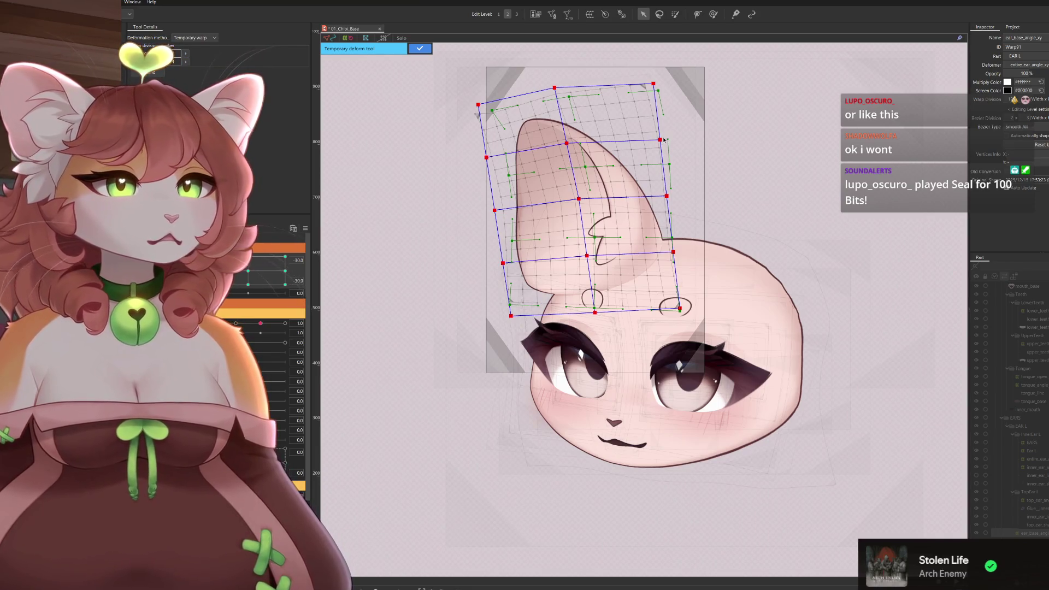
{"action": "left_click_drag", "start_coordinate": [661, 140], "coordinate": [660, 131]}
Reshape the ear warp's right edge, middle points and top corners.
{"action": "left_click_drag", "start_coordinate": [656, 85], "coordinate": [647, 84]}
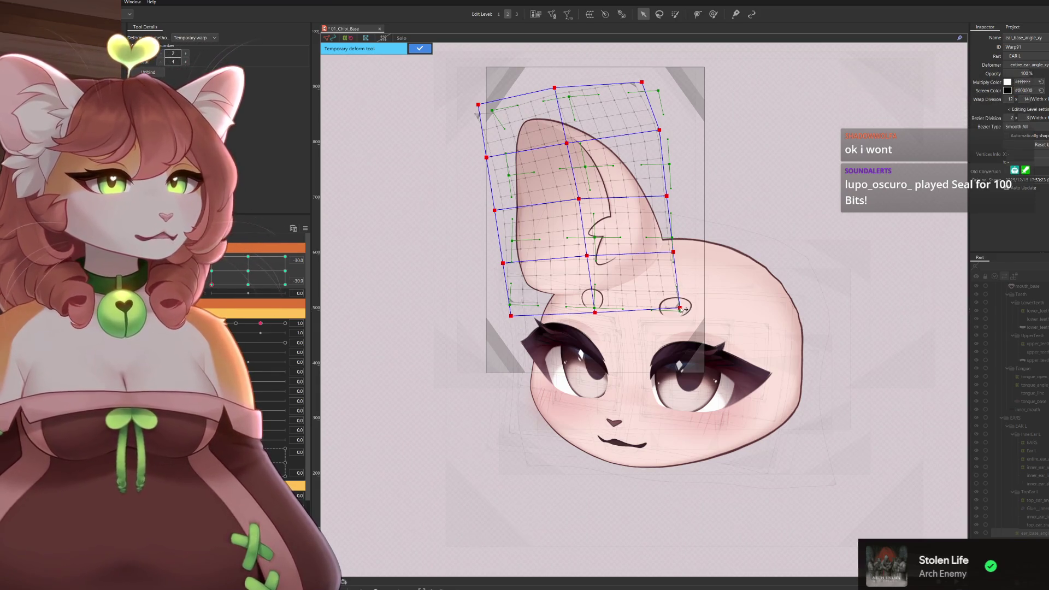
{"action": "left_click_drag", "start_coordinate": [681, 309], "coordinate": [682, 304]}
{"action": "left_click_drag", "start_coordinate": [678, 253], "coordinate": [683, 252]}
{"action": "left_click_drag", "start_coordinate": [669, 196], "coordinate": [672, 191]}
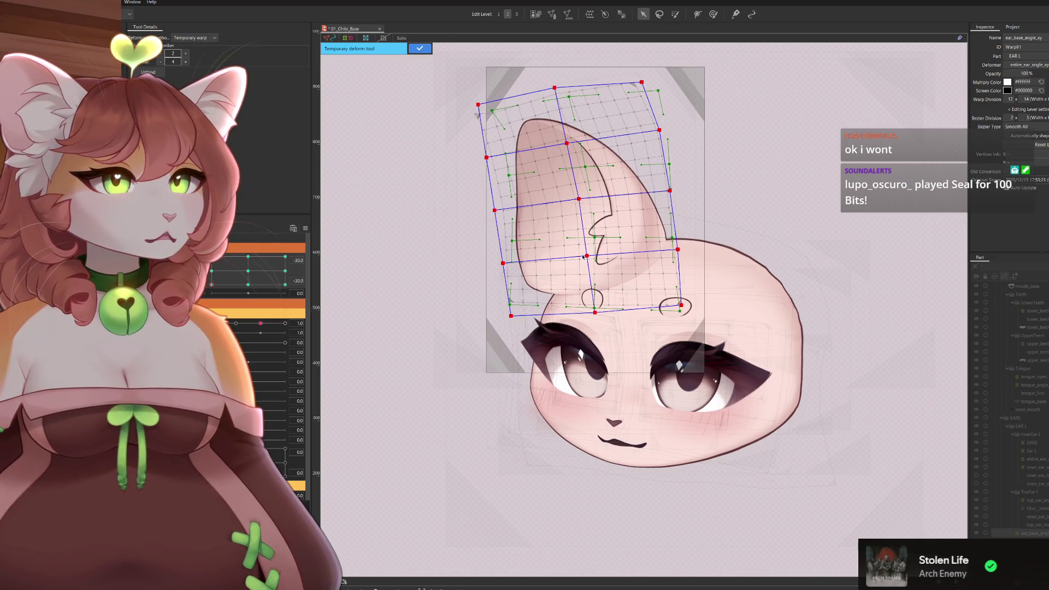
{"action": "left_click_drag", "start_coordinate": [586, 256], "coordinate": [590, 256]}
{"action": "left_click_drag", "start_coordinate": [579, 199], "coordinate": [581, 200]}
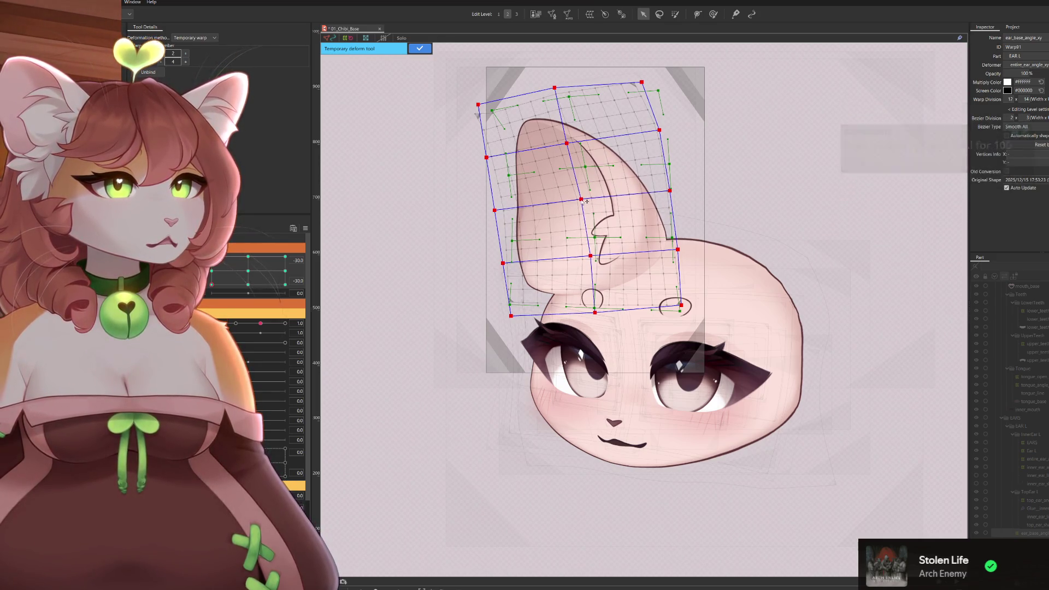
{"action": "left_click_drag", "start_coordinate": [571, 145], "coordinate": [576, 145]}
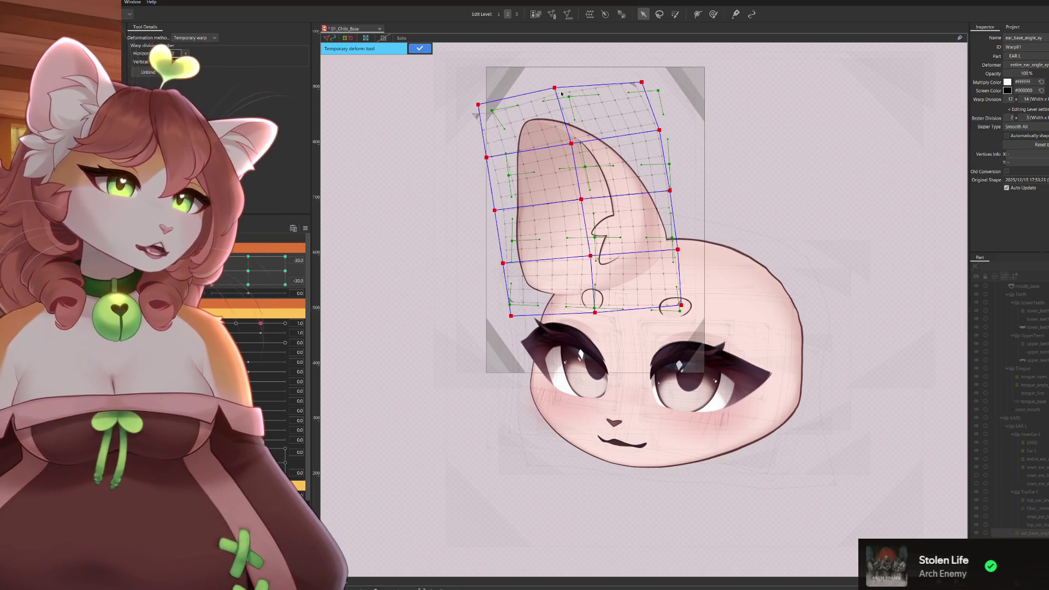
{"action": "left_click_drag", "start_coordinate": [558, 89], "coordinate": [555, 91]}
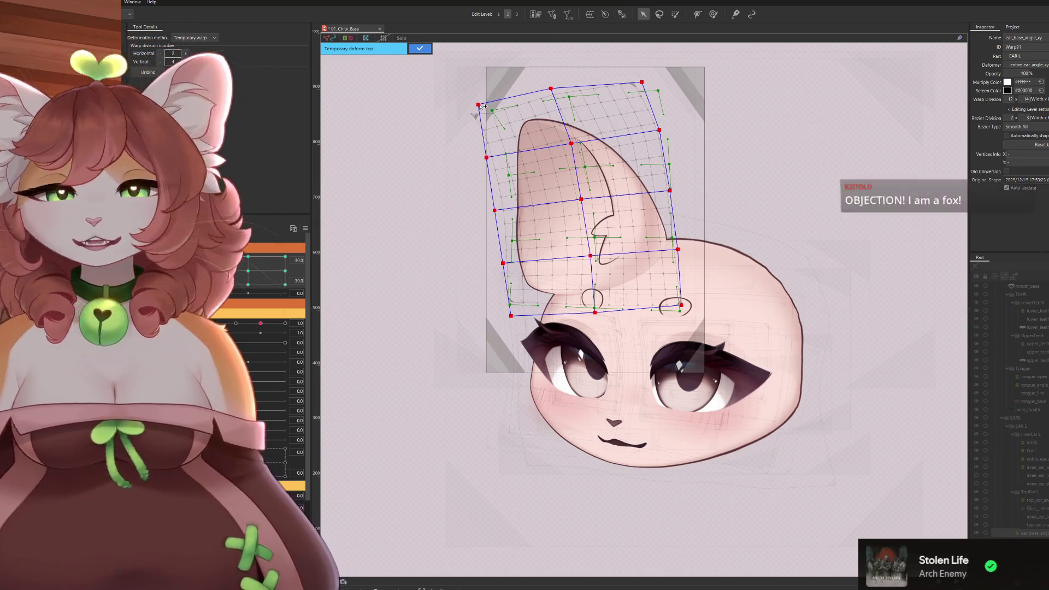
{"action": "left_click_drag", "start_coordinate": [483, 107], "coordinate": [478, 107]}
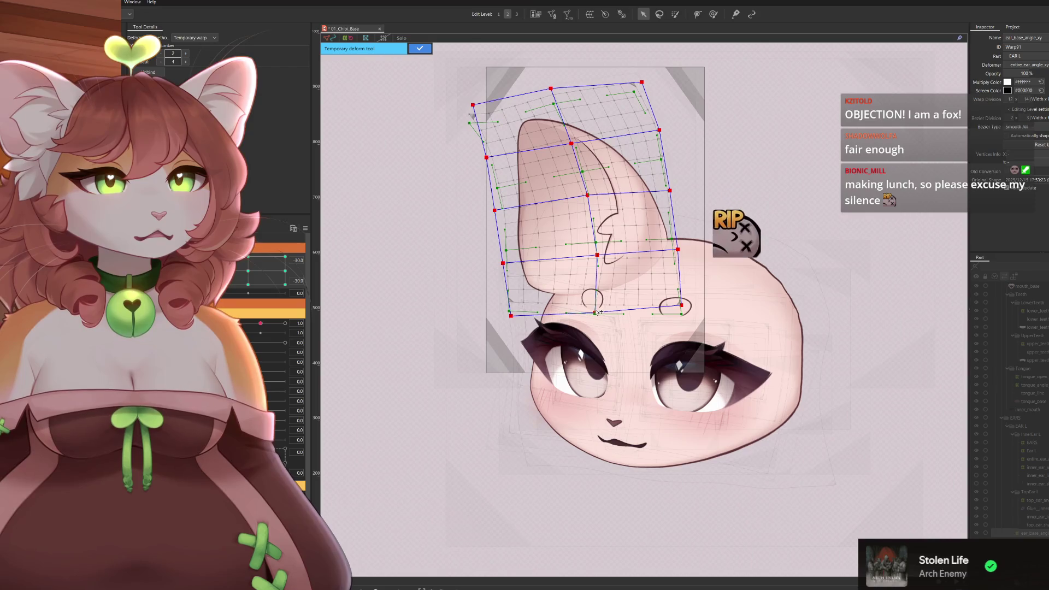
Push the bottom and right-edge points outward, smooth the curves, and commit the temporary warp.
{"action": "left_click_drag", "start_coordinate": [600, 310], "coordinate": [602, 309]}
{"action": "left_click_drag", "start_coordinate": [682, 305], "coordinate": [692, 299]}
{"action": "left_click_drag", "start_coordinate": [678, 249], "coordinate": [685, 248]}
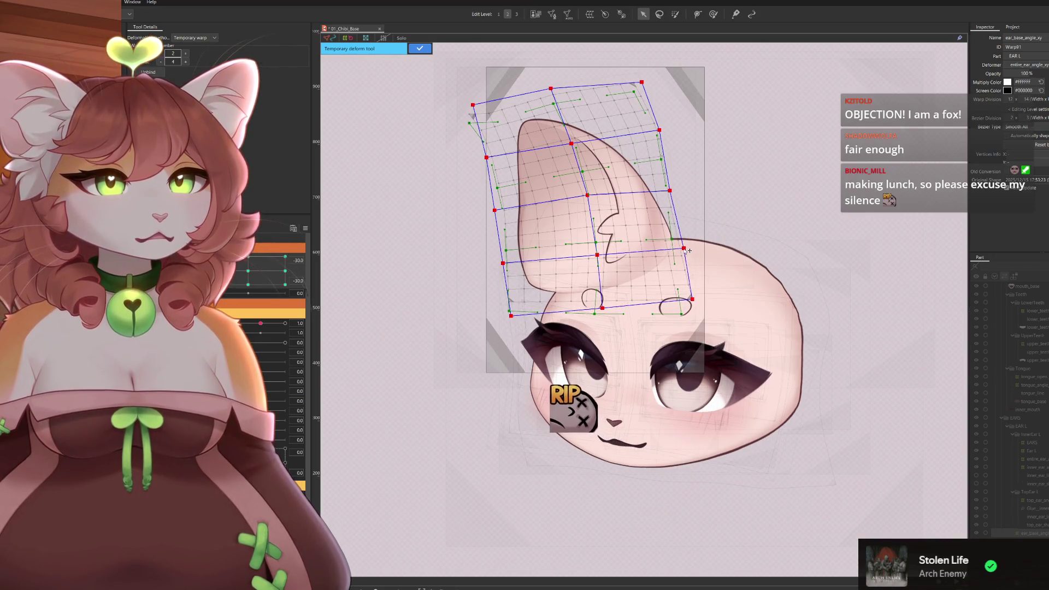
{"action": "left_click_drag", "start_coordinate": [670, 190], "coordinate": [673, 190]}
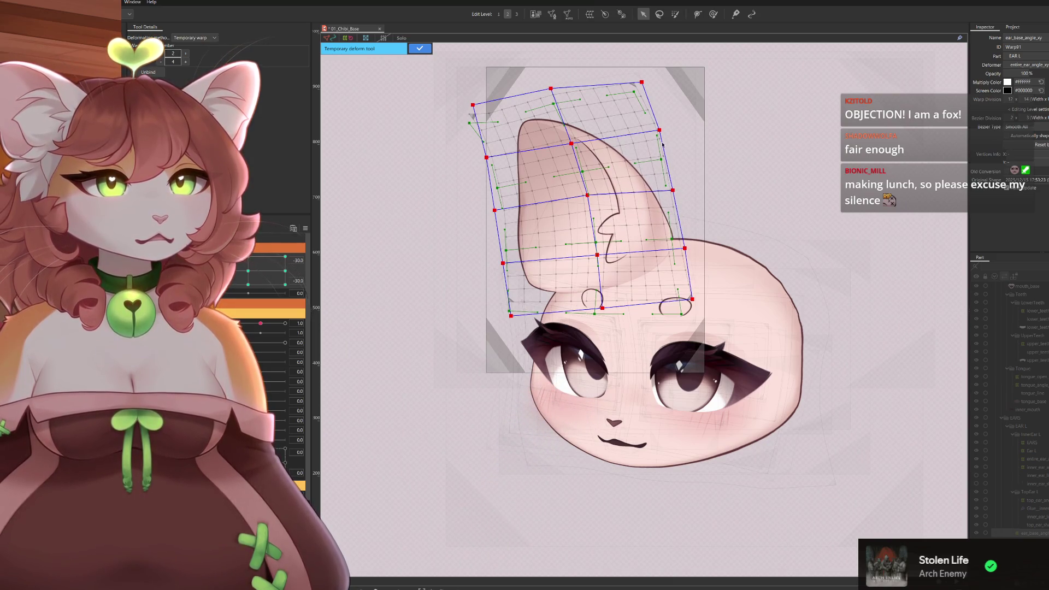
{"action": "left_click_drag", "start_coordinate": [666, 131], "coordinate": [664, 127]}
{"action": "left_click_drag", "start_coordinate": [643, 82], "coordinate": [636, 79]}
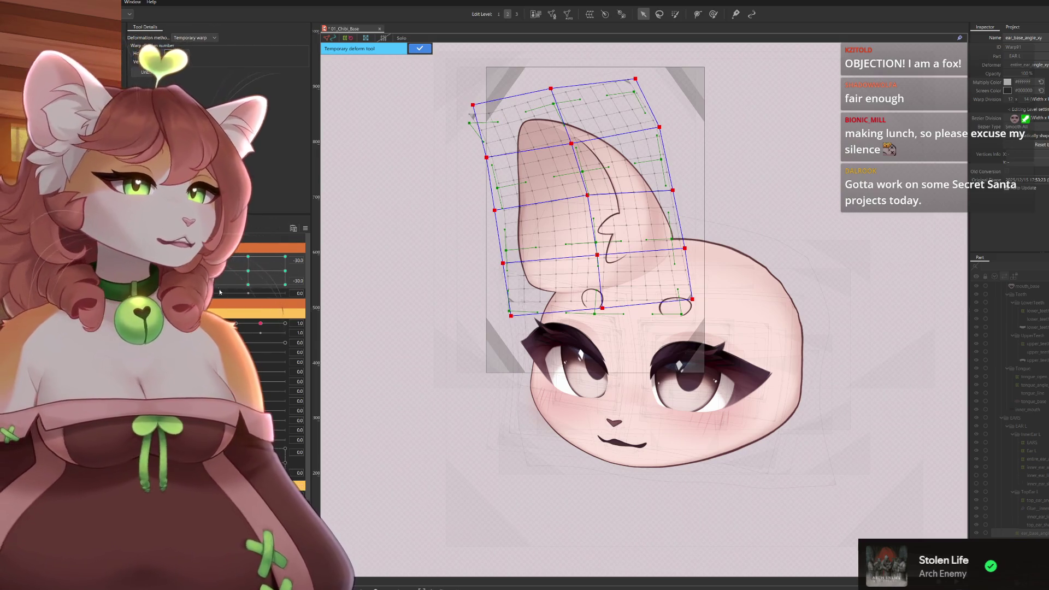
{"action": "key", "text": "ctrl+z"}
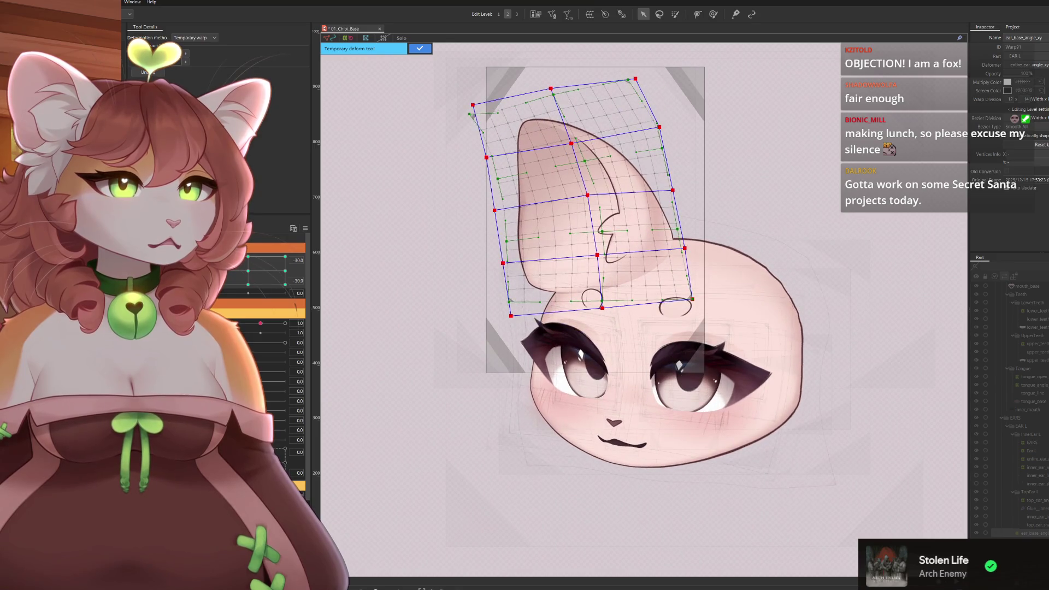
{"action": "left_click", "coordinate": [420, 49]}
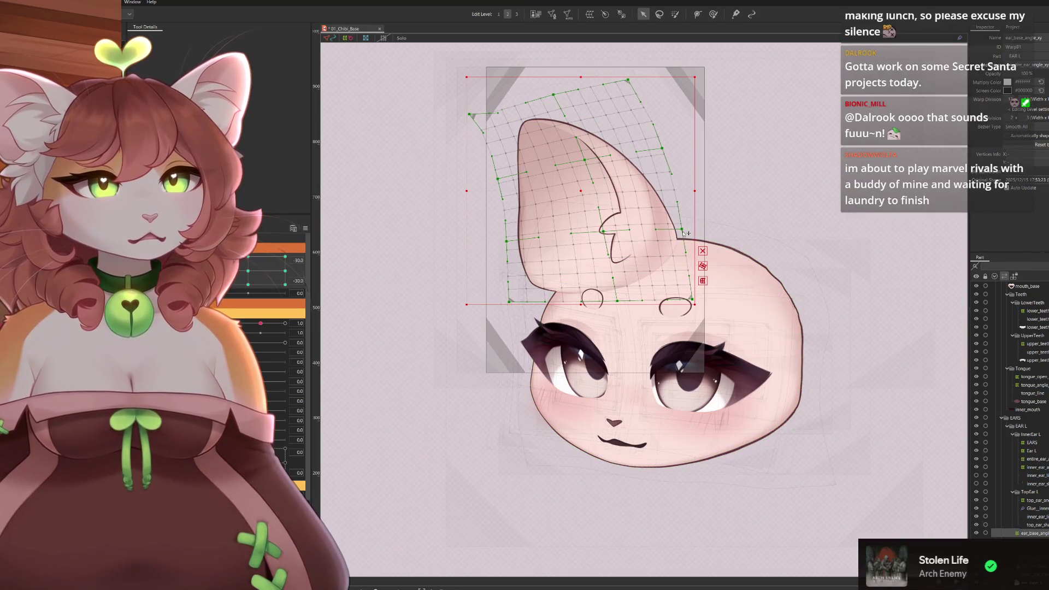
Touch up the ear warp's right, top and top-left edges, then turn to the next head-angle keyform.
{"action": "left_click_drag", "start_coordinate": [666, 149], "coordinate": [668, 148]}
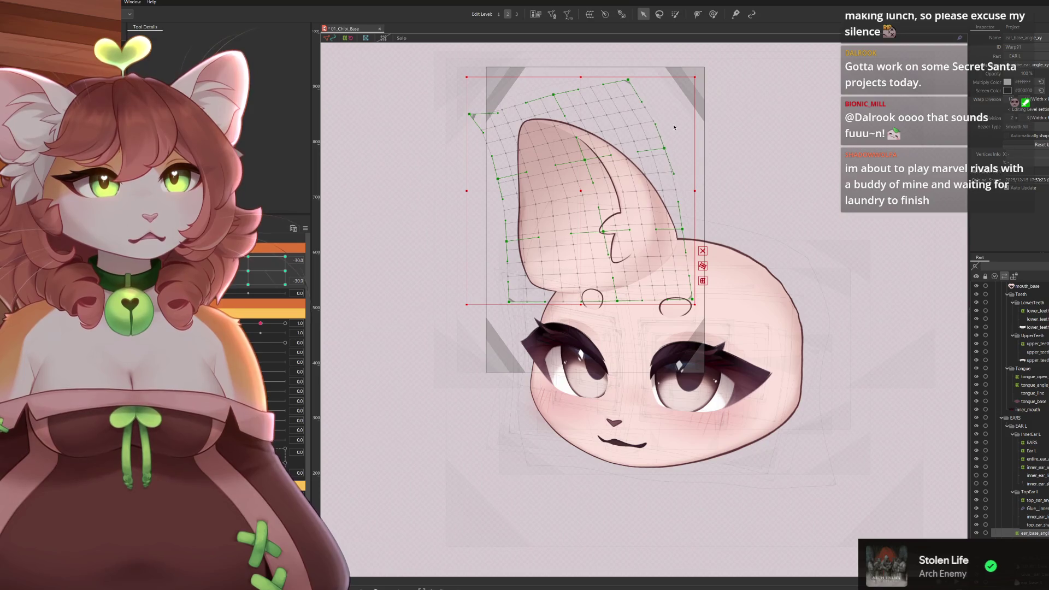
{"action": "left_click_drag", "start_coordinate": [632, 80], "coordinate": [629, 81]}
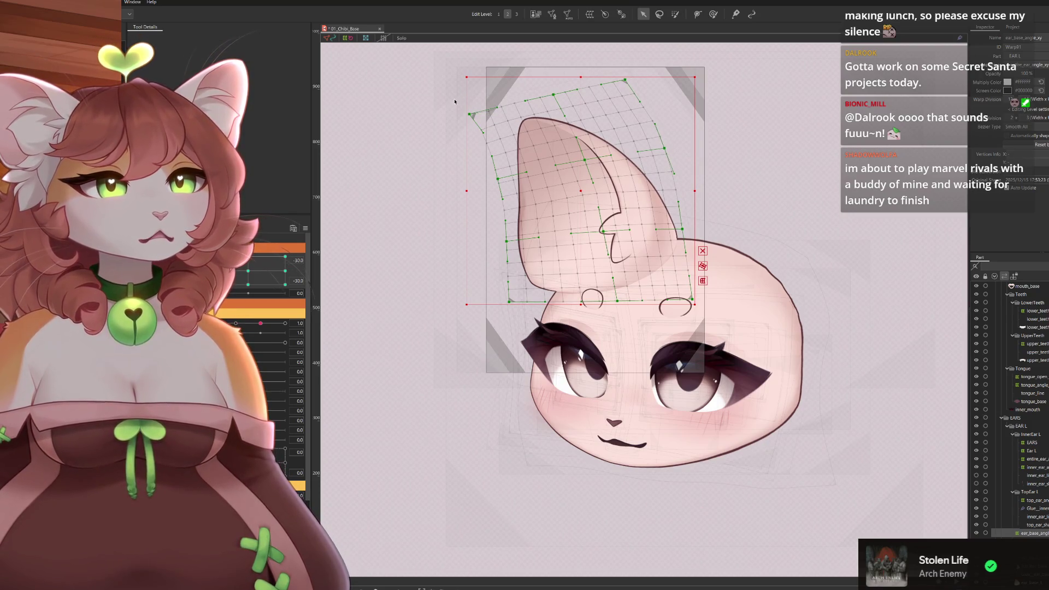
{"action": "left_click_drag", "start_coordinate": [473, 120], "coordinate": [479, 121]}
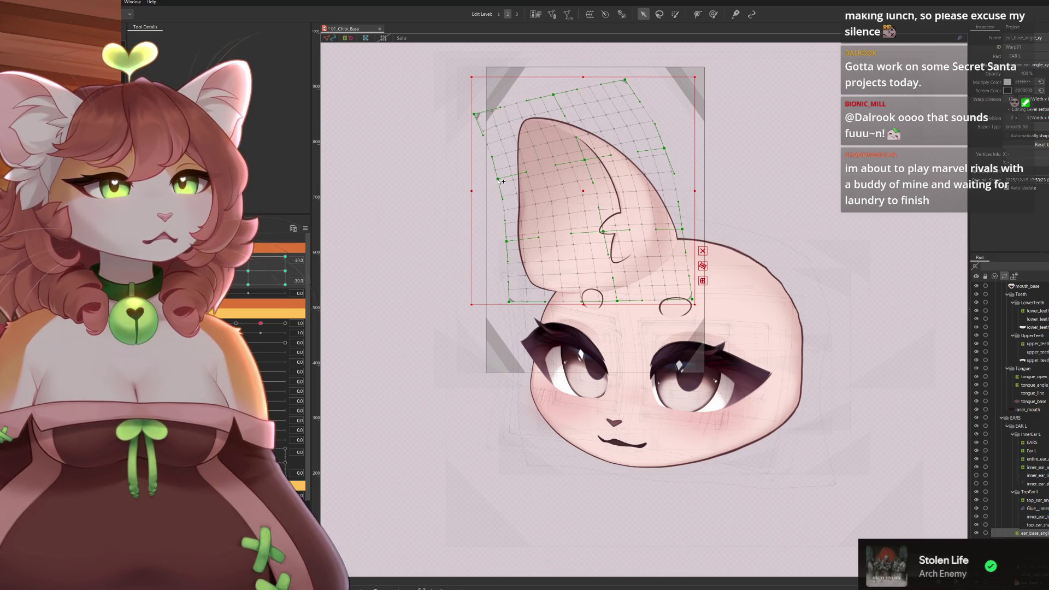
{"action": "mouse_move", "coordinate": [223, 297]}
{"action": "left_mouse_down"}
{"action": "mouse_move", "coordinate": [223, 270]}
{"action": "mouse_move", "coordinate": [223, 296]}
{"action": "left_mouse_up"}
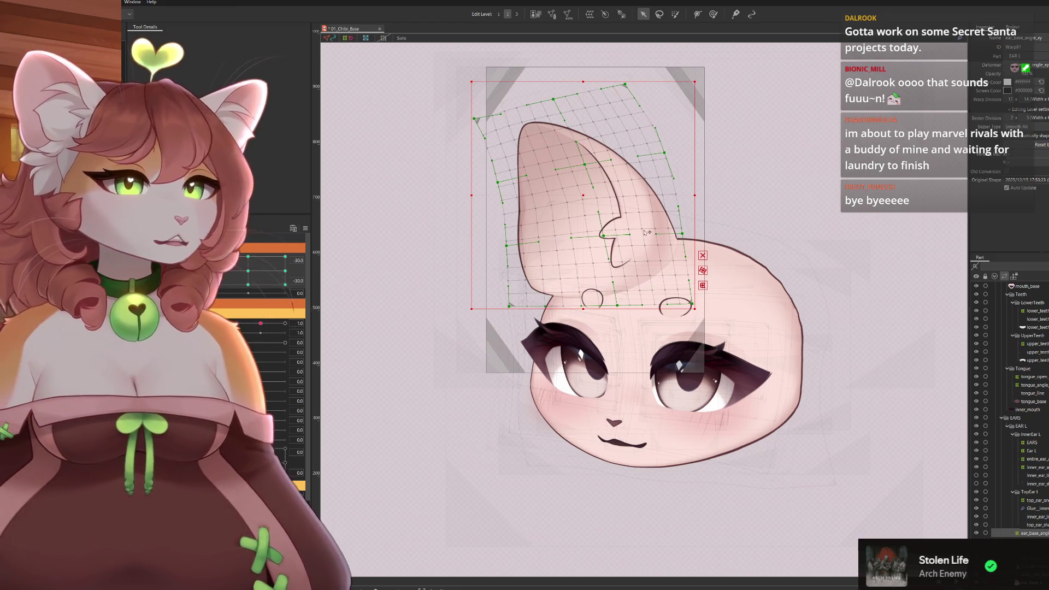
Reshape the inner-ear curve, widen the right edge, and adjust the left contour at this angle.
{"action": "left_click_drag", "start_coordinate": [604, 236], "coordinate": [610, 238]}
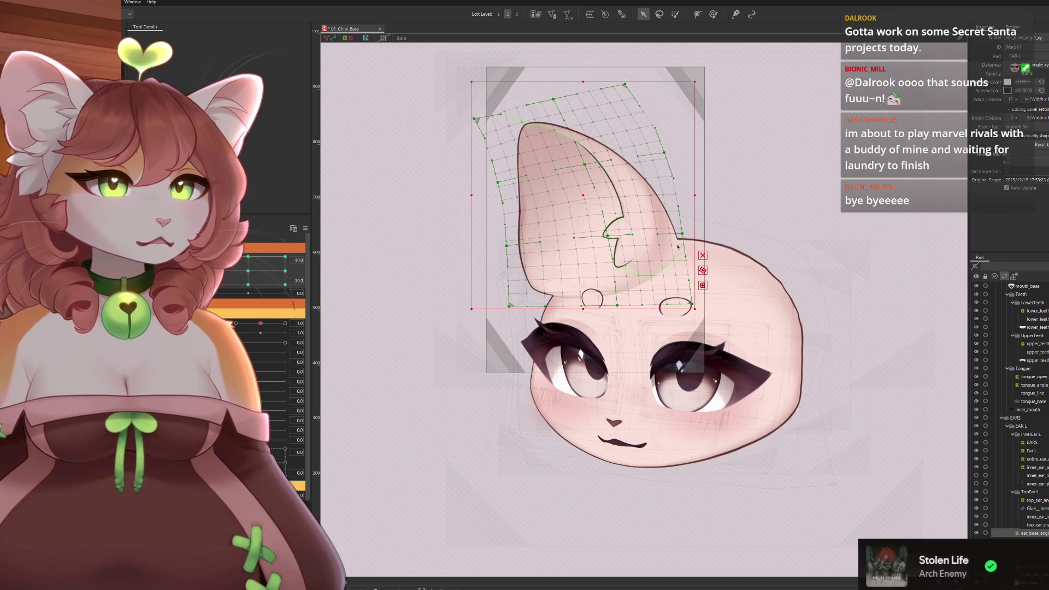
{"action": "left_click_drag", "start_coordinate": [682, 234], "coordinate": [687, 234]}
{"action": "left_click_drag", "start_coordinate": [667, 157], "coordinate": [668, 155]}
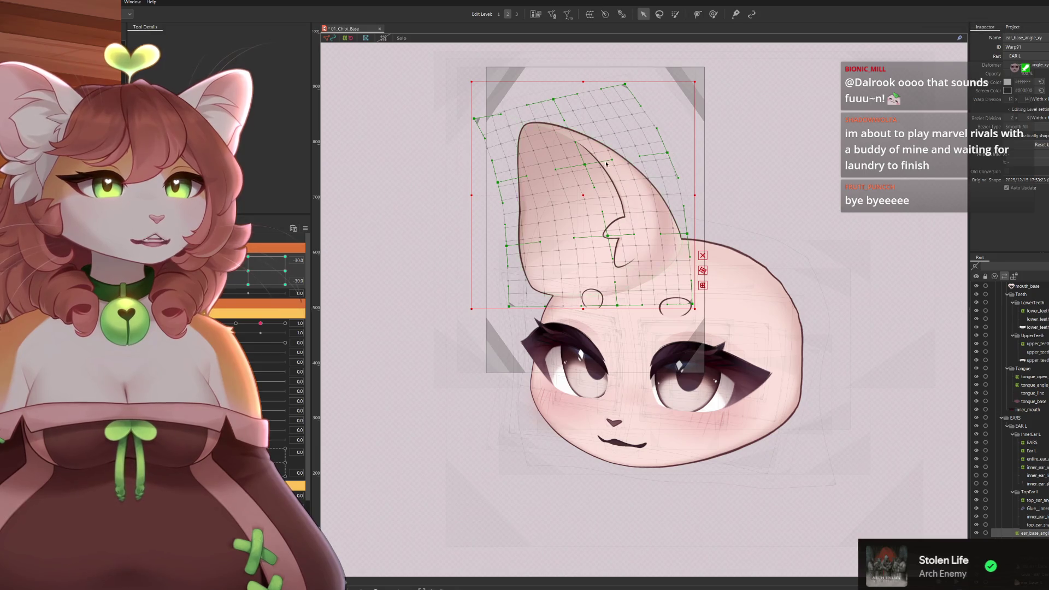
{"action": "left_click_drag", "start_coordinate": [507, 246], "coordinate": [512, 248]}
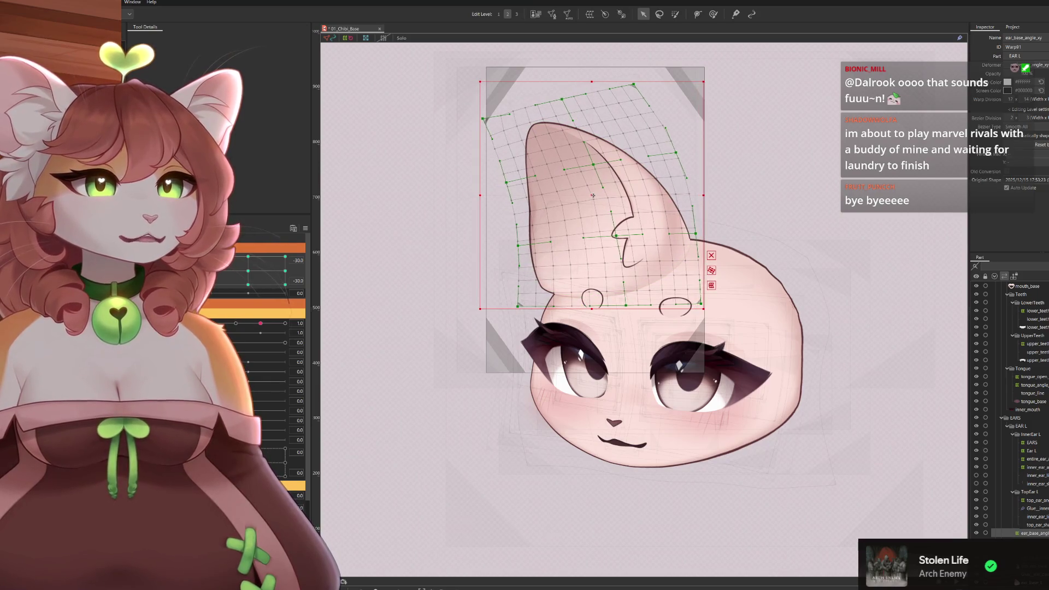
{"action": "left_click", "coordinate": [712, 285]}
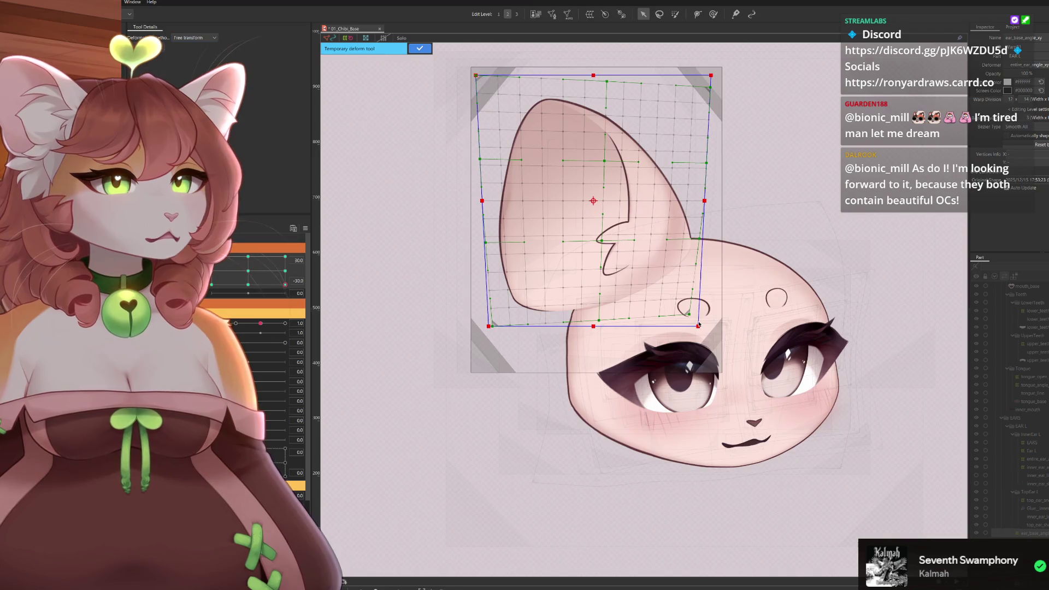
At the centre head-angle keyform, set the ear's temporary deform to warp with 4 divisions.
{"action": "left_click_drag", "start_coordinate": [702, 325], "coordinate": [694, 314]}
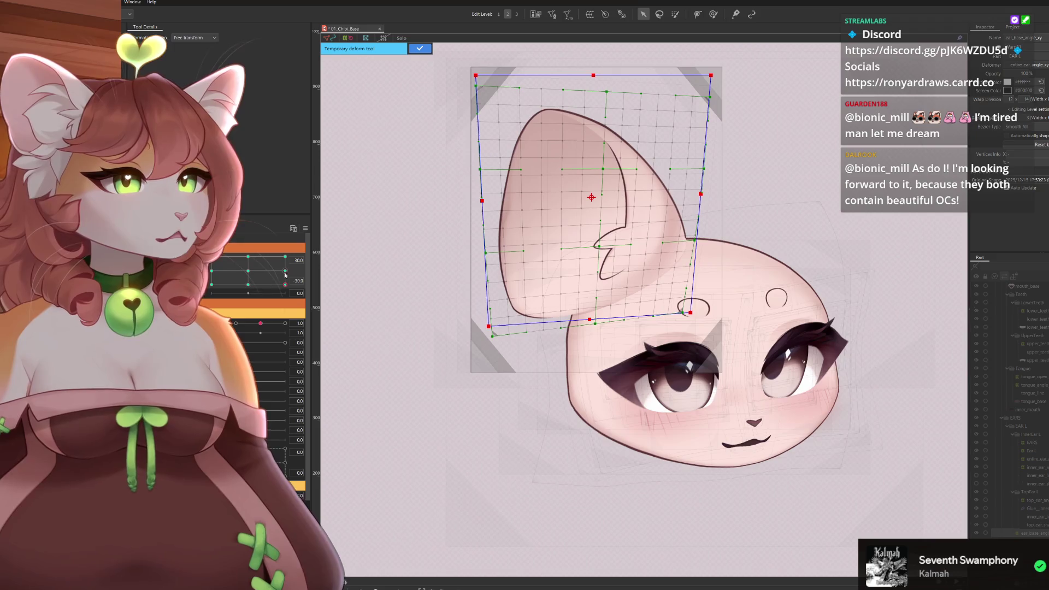
{"action": "mouse_move", "coordinate": [285, 315]}
{"action": "left_mouse_down"}
{"action": "mouse_move", "coordinate": [245, 316]}
{"action": "mouse_move", "coordinate": [295, 319]}
{"action": "left_mouse_up"}
{"action": "mouse_move", "coordinate": [249, 270]}
{"action": "left_mouse_down"}
{"action": "mouse_move", "coordinate": [273, 285]}
{"action": "mouse_move", "coordinate": [237, 294]}
{"action": "mouse_move", "coordinate": [285, 285]}
{"action": "left_mouse_up"}
{"action": "left_click", "coordinate": [207, 39]}
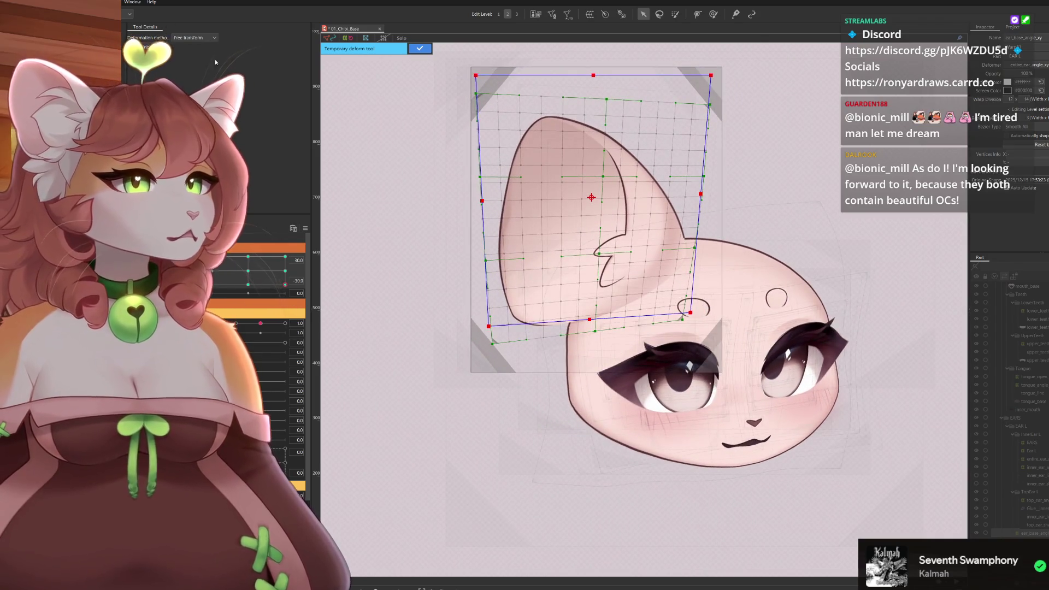
{"action": "left_click", "coordinate": [191, 78]}
{"action": "type", "text": "4"}
{"action": "key", "text": "Return"}
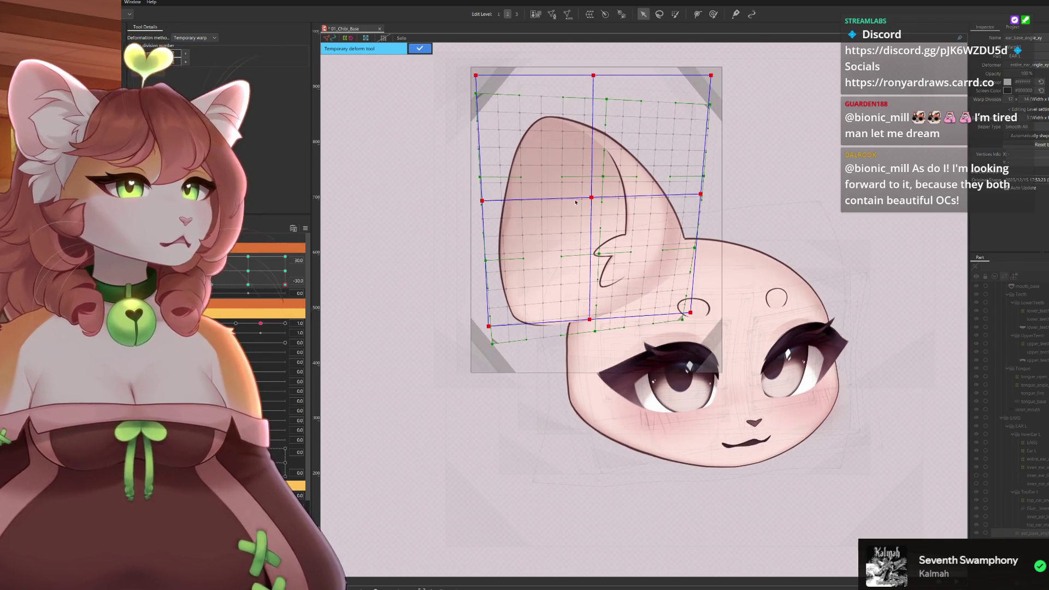
Bend the ear by shifting the centre-column points left, tilting the tip right, and pulling the left edge inward.
{"action": "left_click_drag", "start_coordinate": [591, 197], "coordinate": [580, 197]}
{"action": "left_click_drag", "start_coordinate": [591, 259], "coordinate": [578, 260]}
{"action": "left_click_drag", "start_coordinate": [590, 319], "coordinate": [583, 317]}
{"action": "left_click_drag", "start_coordinate": [595, 76], "coordinate": [620, 82]}
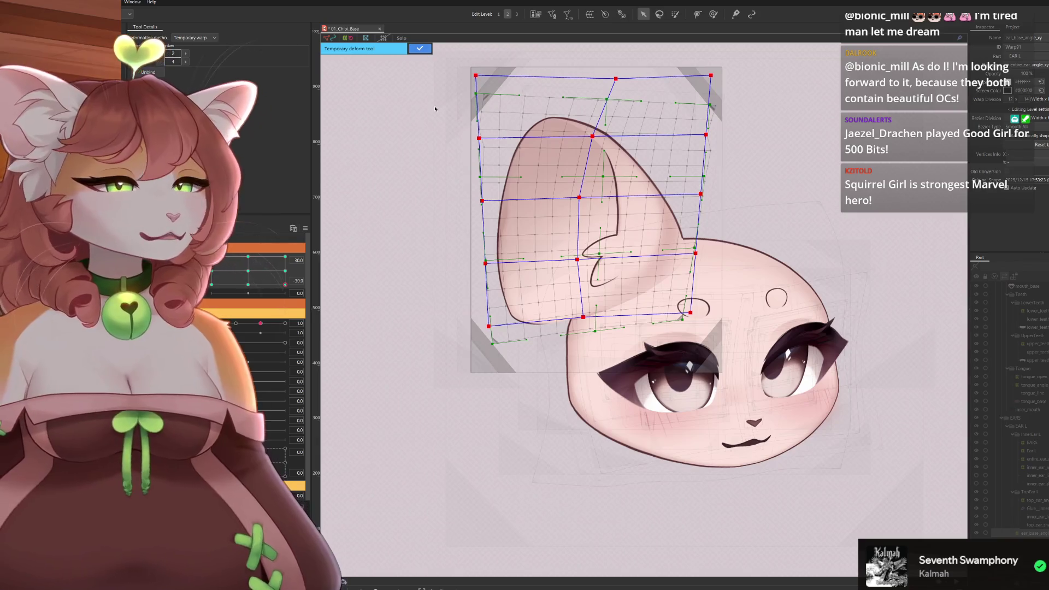
{"action": "left_click_drag", "start_coordinate": [475, 75], "coordinate": [494, 75]}
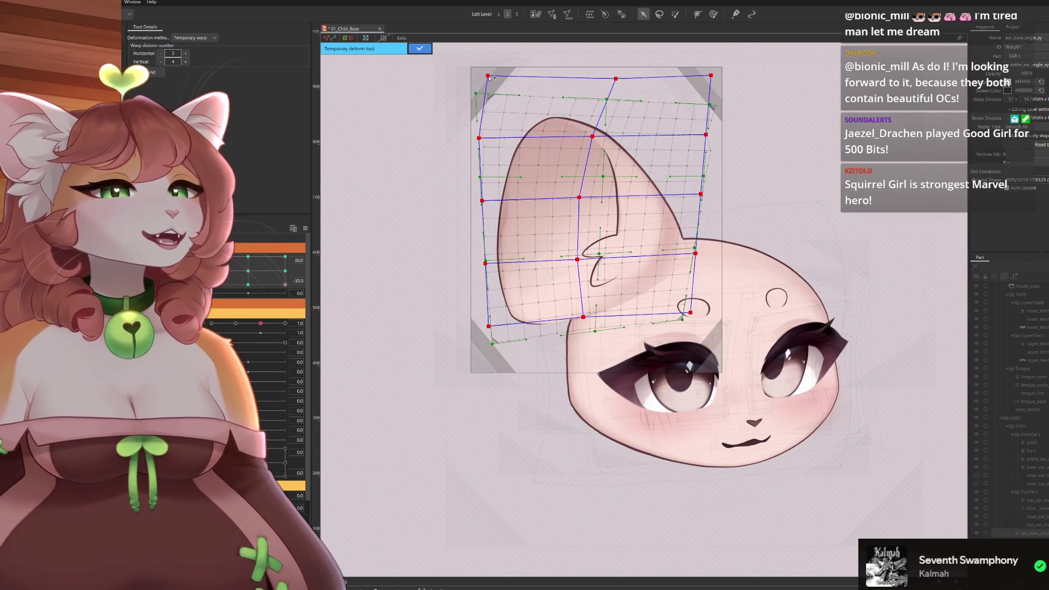
{"action": "left_click_drag", "start_coordinate": [481, 140], "coordinate": [487, 141]}
{"action": "mouse_move", "coordinate": [285, 285]}
{"action": "left_mouse_down"}
{"action": "mouse_move", "coordinate": [233, 292]}
{"action": "mouse_move", "coordinate": [285, 284]}
{"action": "left_mouse_up"}
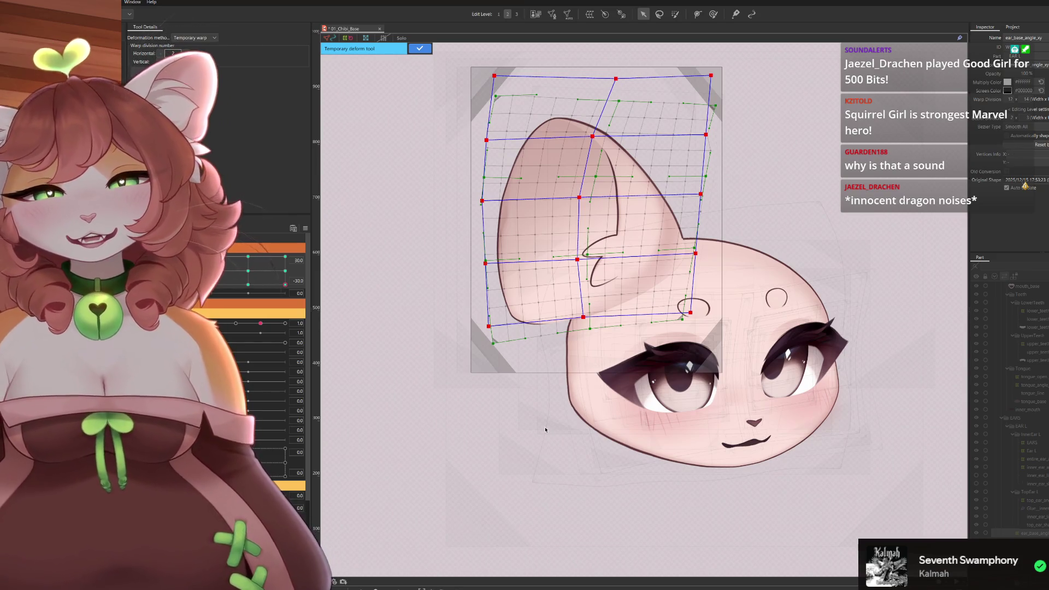
{"action": "left_click_drag", "start_coordinate": [584, 200], "coordinate": [583, 195]}
Lift the lower-middle point, pull the right-side points inward, and preview another head angle.
{"action": "left_click_drag", "start_coordinate": [577, 261], "coordinate": [576, 251]}
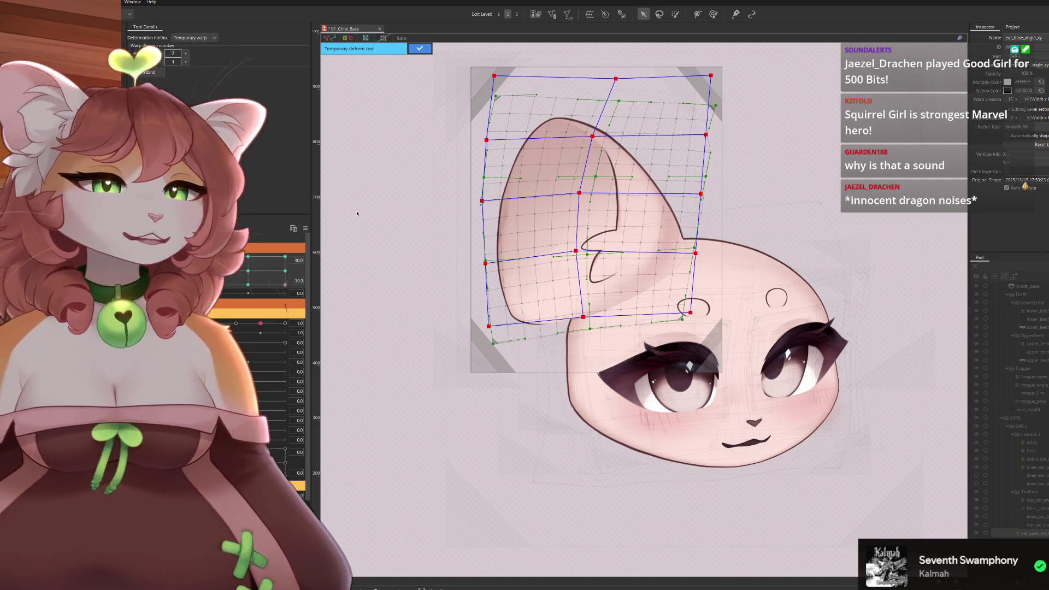
{"action": "left_click_drag", "start_coordinate": [701, 194], "coordinate": [698, 195]}
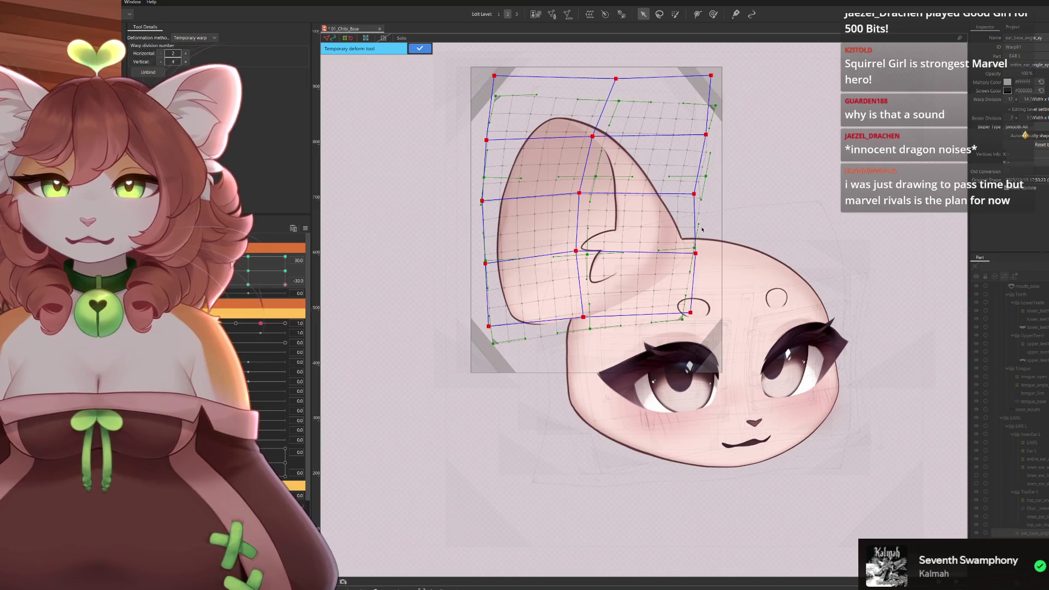
{"action": "left_click_drag", "start_coordinate": [700, 253], "coordinate": [690, 254]}
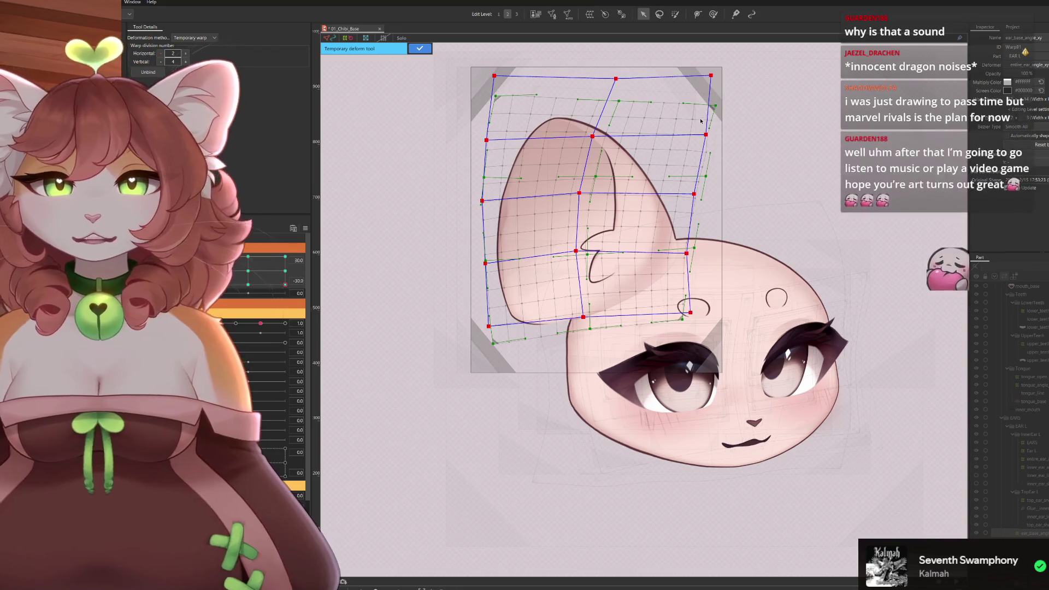
{"action": "left_click_drag", "start_coordinate": [711, 75], "coordinate": [699, 153]}
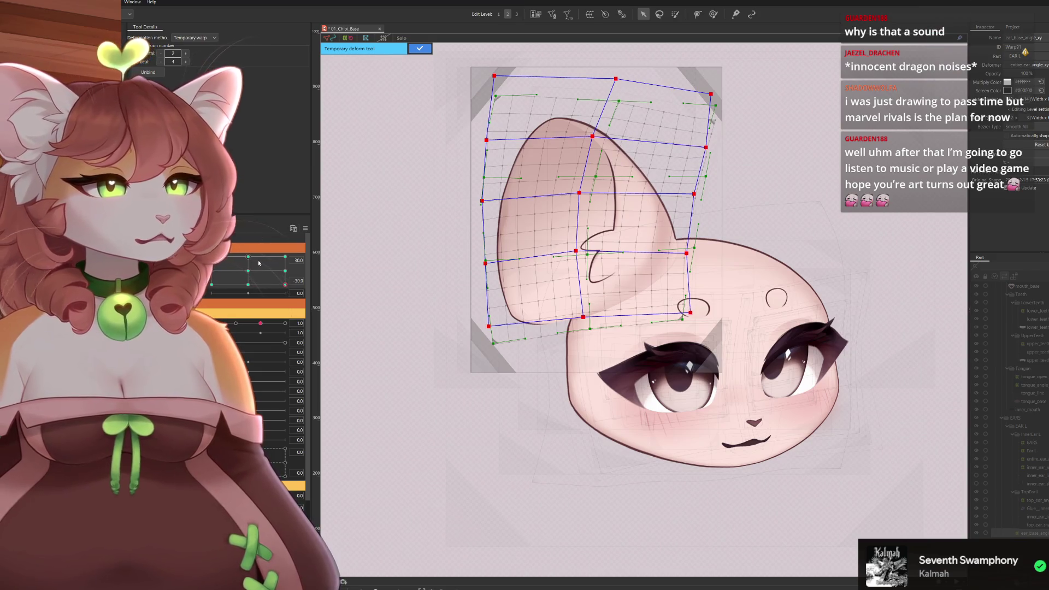
{"action": "mouse_move", "coordinate": [276, 287]}
{"action": "left_mouse_down"}
{"action": "mouse_move", "coordinate": [276, 301]}
{"action": "mouse_move", "coordinate": [300, 277]}
{"action": "mouse_move", "coordinate": [232, 323]}
{"action": "mouse_move", "coordinate": [364, 367]}
{"action": "left_mouse_up"}
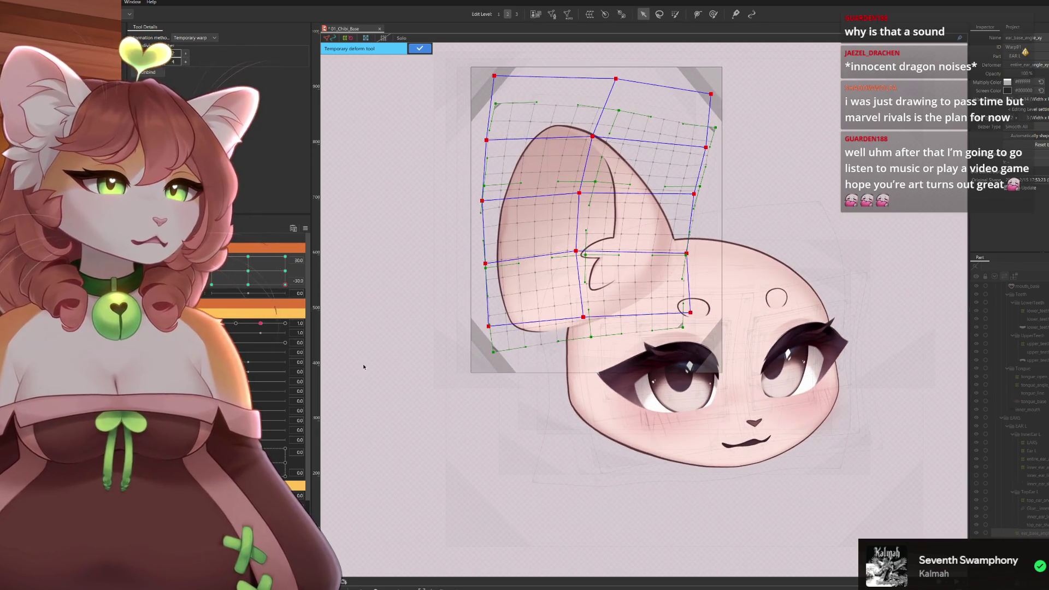
Check the ear across several head poses, undo the last change, and commit the temporary warp.
{"action": "mouse_move", "coordinate": [279, 282]}
{"action": "left_mouse_down"}
{"action": "mouse_move", "coordinate": [207, 307]}
{"action": "mouse_move", "coordinate": [271, 321]}
{"action": "mouse_move", "coordinate": [222, 309]}
{"action": "mouse_move", "coordinate": [305, 305]}
{"action": "mouse_move", "coordinate": [292, 276]}
{"action": "mouse_move", "coordinate": [322, 297]}
{"action": "mouse_move", "coordinate": [249, 271]}
{"action": "mouse_move", "coordinate": [285, 285]}
{"action": "left_mouse_up"}
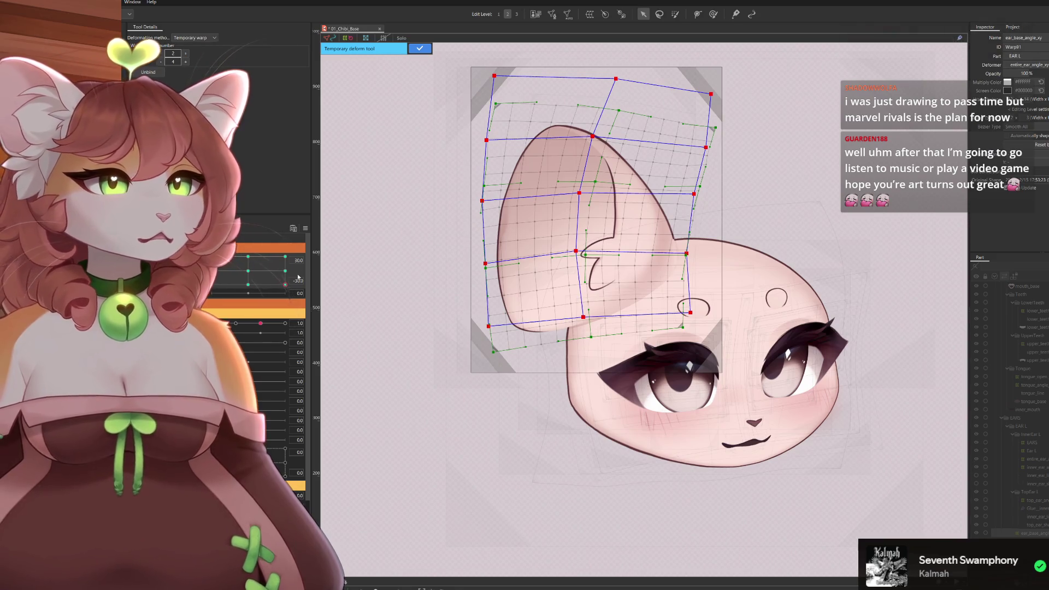
{"action": "mouse_move", "coordinate": [290, 282]}
{"action": "left_mouse_down"}
{"action": "mouse_move", "coordinate": [295, 269]}
{"action": "mouse_move", "coordinate": [339, 288]}
{"action": "mouse_move", "coordinate": [339, 302]}
{"action": "mouse_move", "coordinate": [349, 290]}
{"action": "mouse_move", "coordinate": [345, 306]}
{"action": "left_mouse_up"}
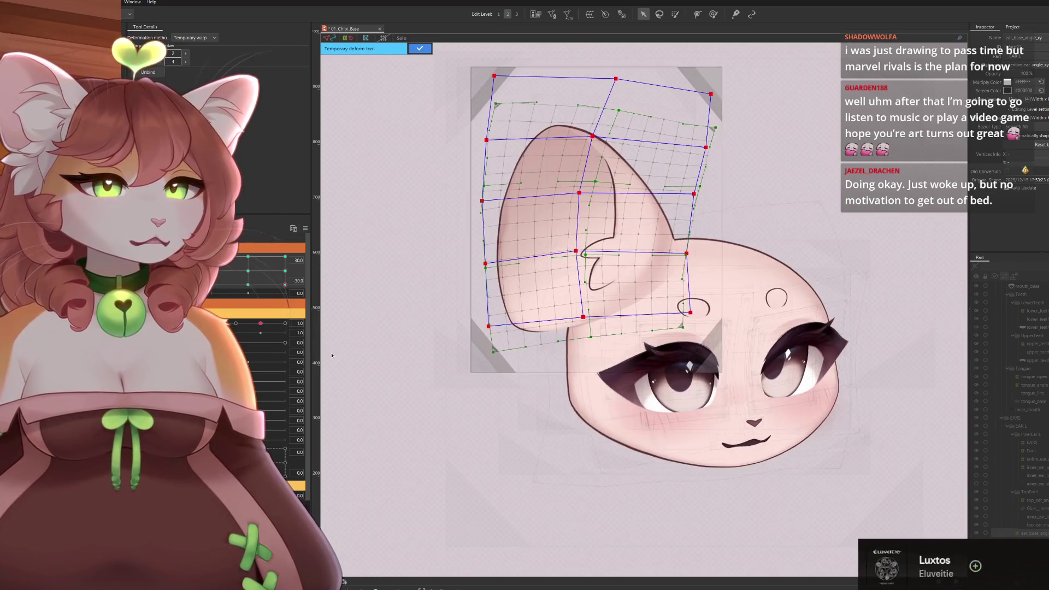
{"action": "mouse_move", "coordinate": [284, 284]}
{"action": "left_mouse_down"}
{"action": "mouse_move", "coordinate": [210, 276]}
{"action": "mouse_move", "coordinate": [207, 306]}
{"action": "mouse_move", "coordinate": [239, 334]}
{"action": "mouse_move", "coordinate": [309, 321]}
{"action": "left_mouse_up"}
{"action": "mouse_move", "coordinate": [320, 285]}
{"action": "left_mouse_down"}
{"action": "mouse_move", "coordinate": [220, 314]}
{"action": "mouse_move", "coordinate": [290, 321]}
{"action": "left_mouse_up"}
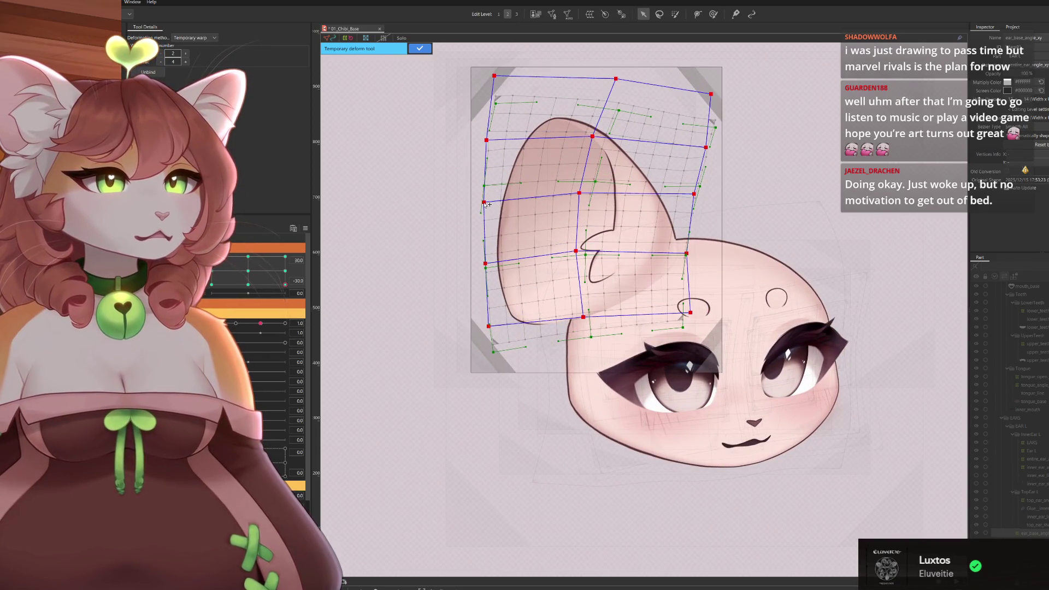
{"action": "key", "text": "ctrl+z"}
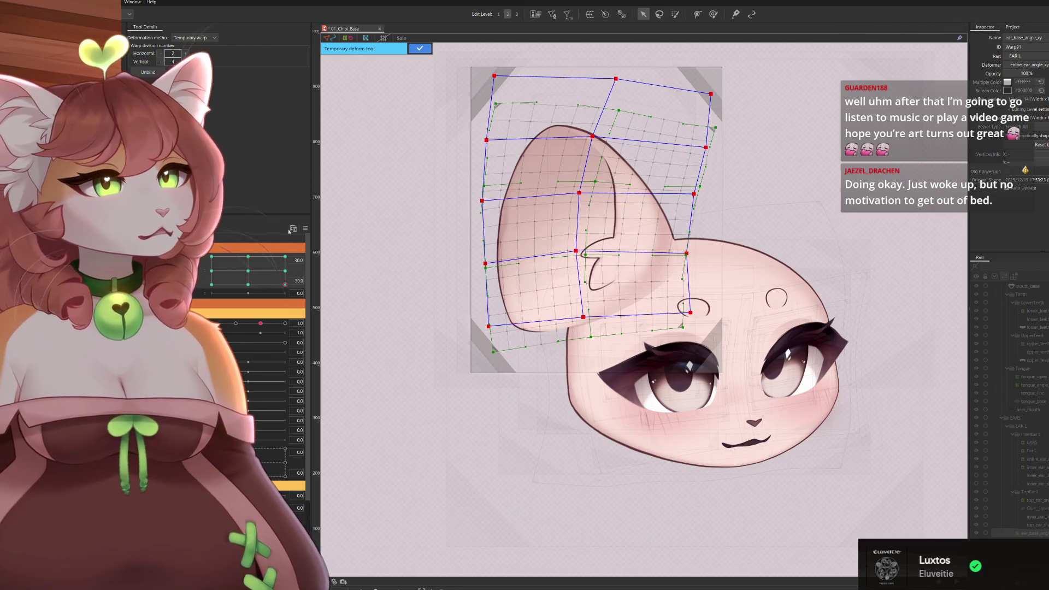
{"action": "left_click", "coordinate": [421, 49]}
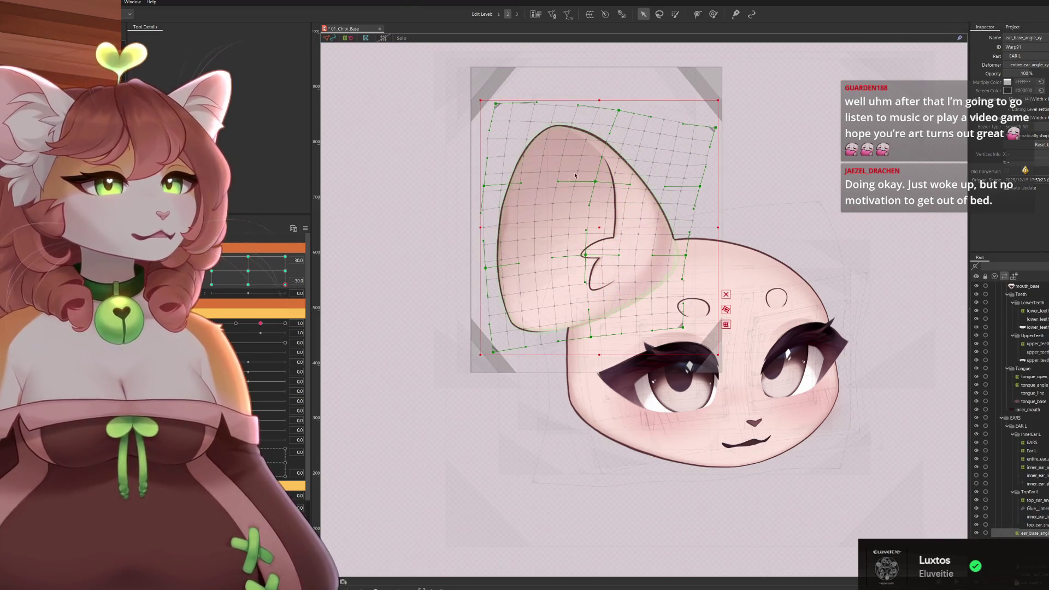
{"action": "mouse_move", "coordinate": [282, 282]}
{"action": "left_mouse_down"}
{"action": "mouse_move", "coordinate": [211, 257]}
{"action": "mouse_move", "coordinate": [284, 284]}
{"action": "left_mouse_up"}
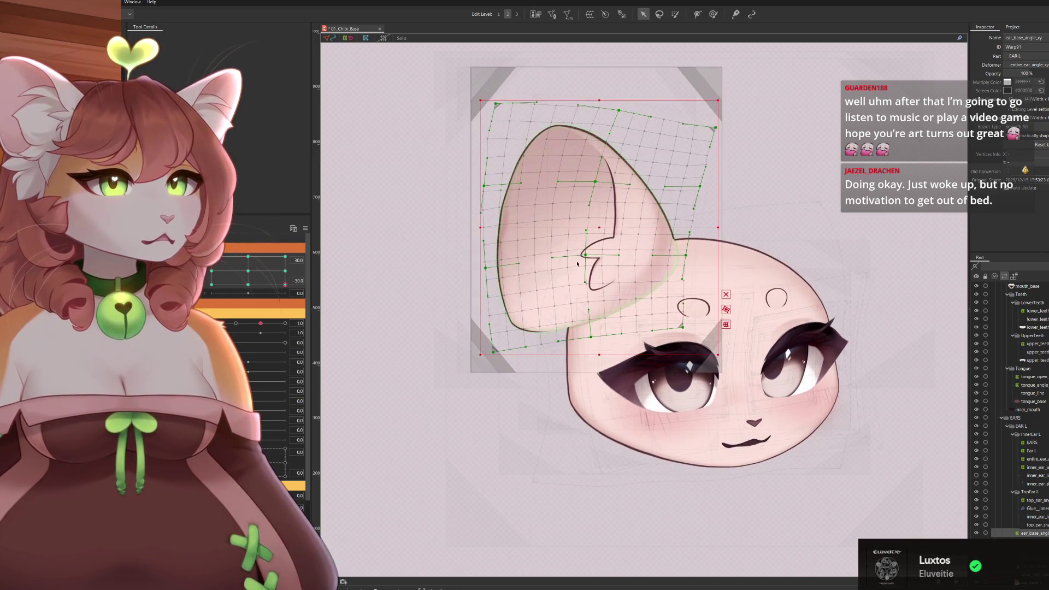
Smooth the ear outline by nudging the inner, bottom, right-side and top-edge mesh points.
{"action": "left_click_drag", "start_coordinate": [587, 257], "coordinate": [590, 255]}
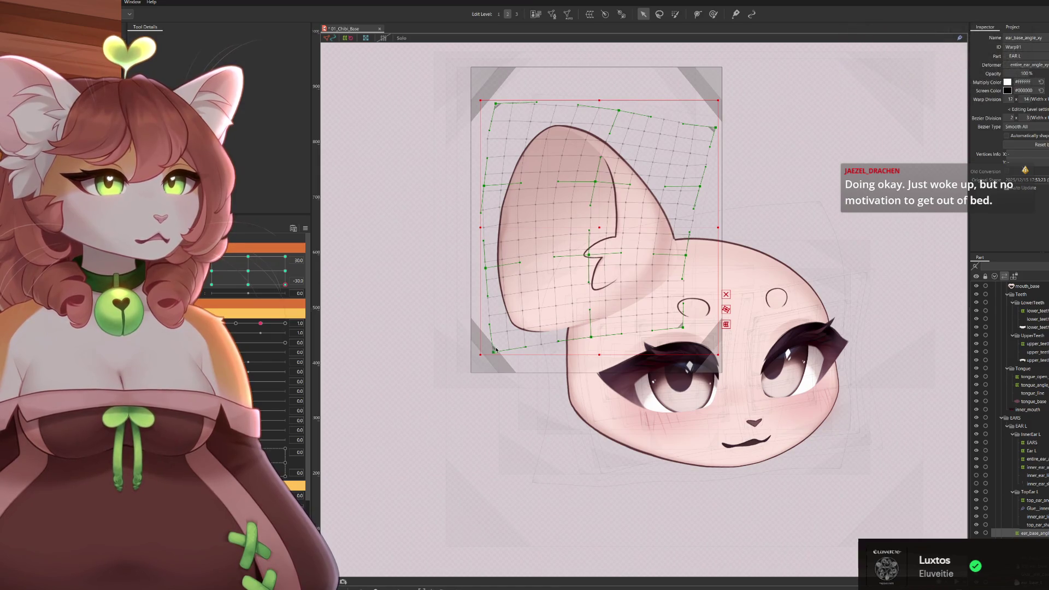
{"action": "left_click_drag", "start_coordinate": [495, 352], "coordinate": [493, 362]}
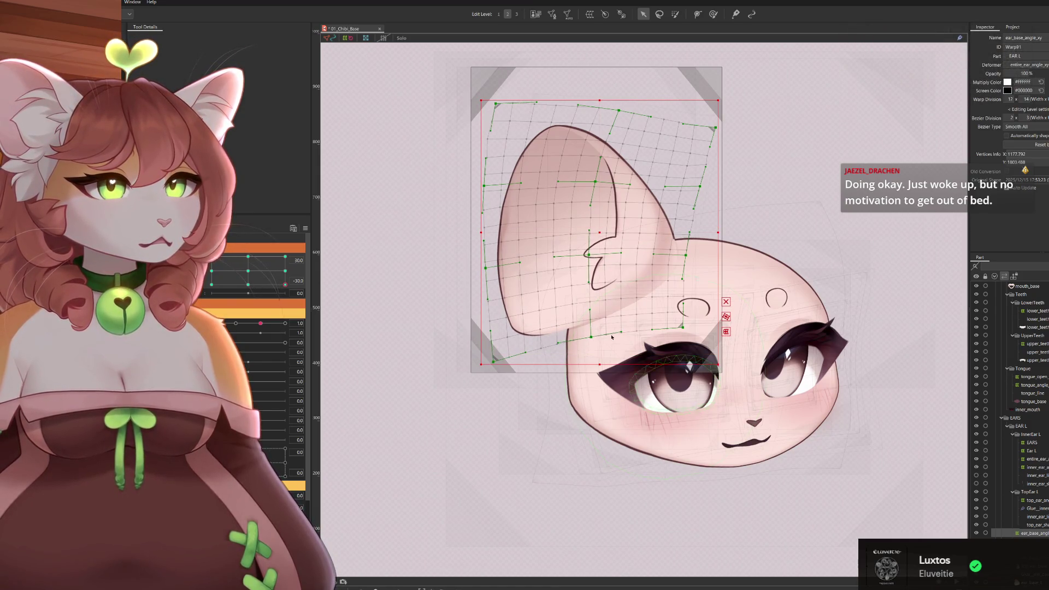
{"action": "left_click_drag", "start_coordinate": [691, 330], "coordinate": [690, 316]}
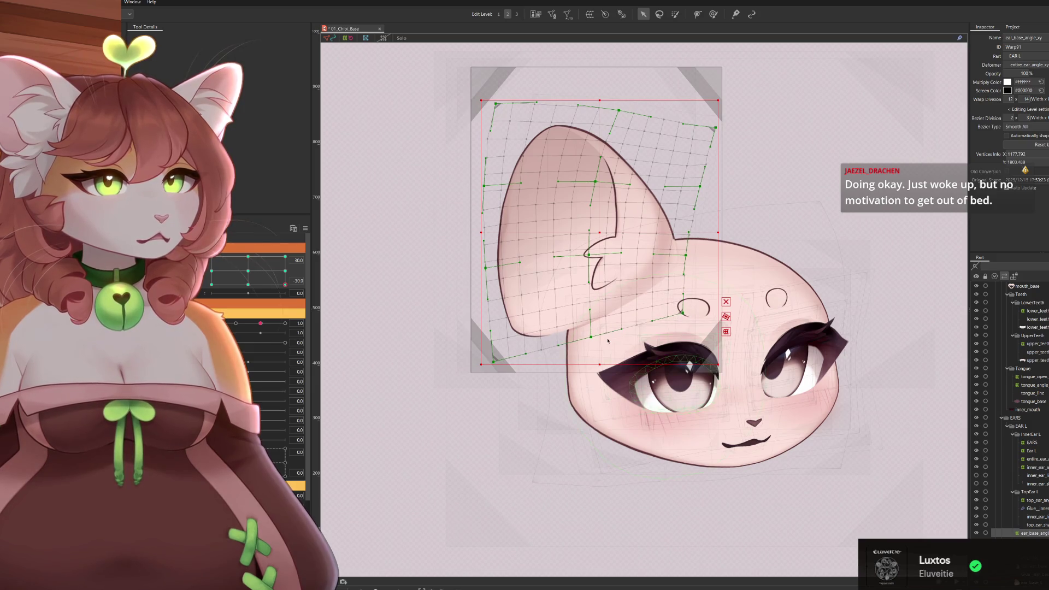
{"action": "left_click_drag", "start_coordinate": [691, 255], "coordinate": [692, 251]}
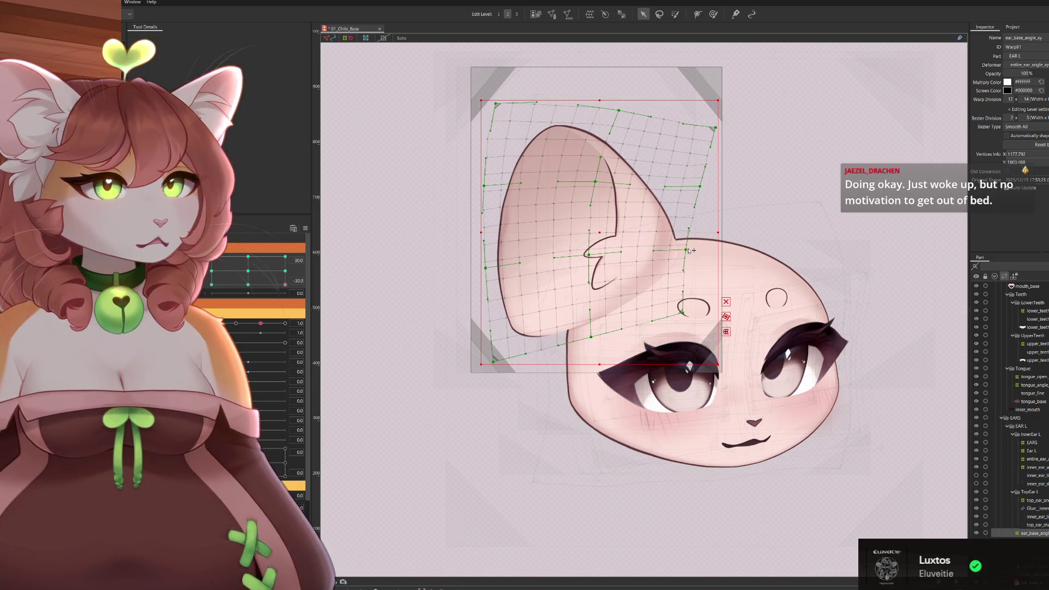
{"action": "left_click_drag", "start_coordinate": [697, 187], "coordinate": [697, 183]}
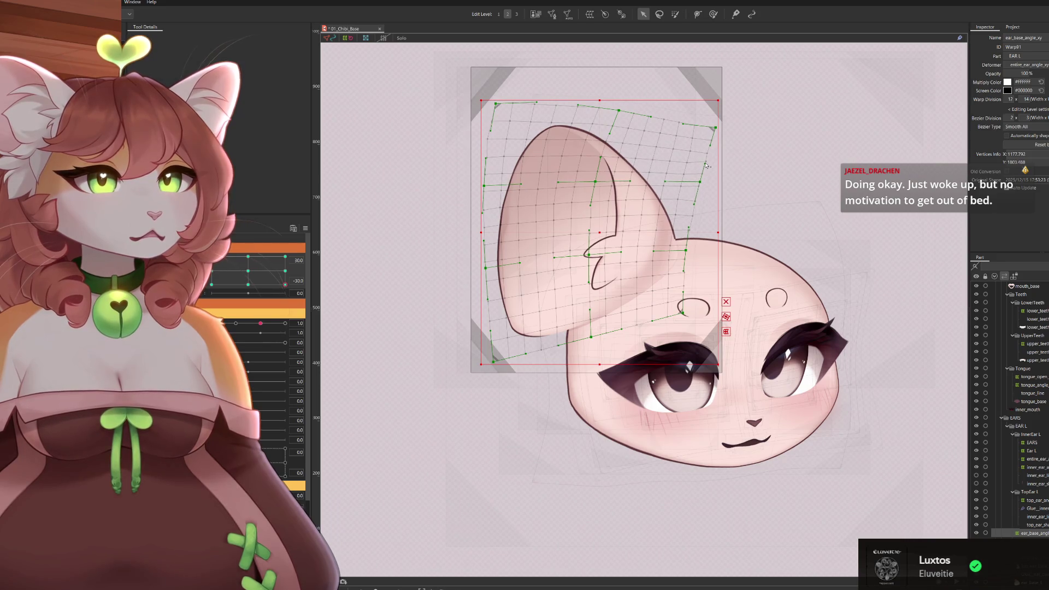
{"action": "left_click_drag", "start_coordinate": [719, 125], "coordinate": [720, 134]}
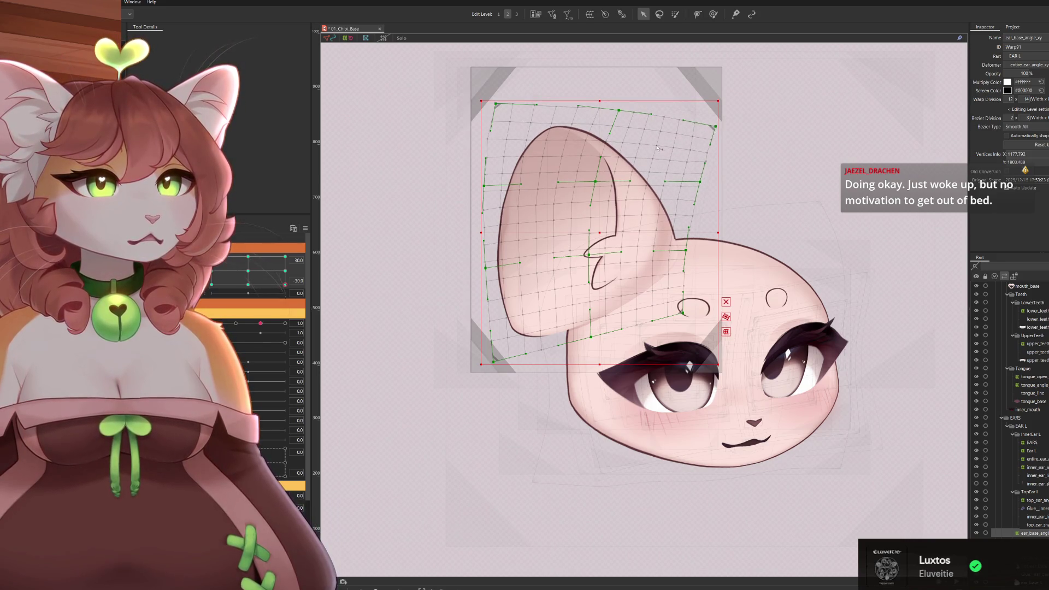
{"action": "left_click_drag", "start_coordinate": [622, 115], "coordinate": [623, 117]}
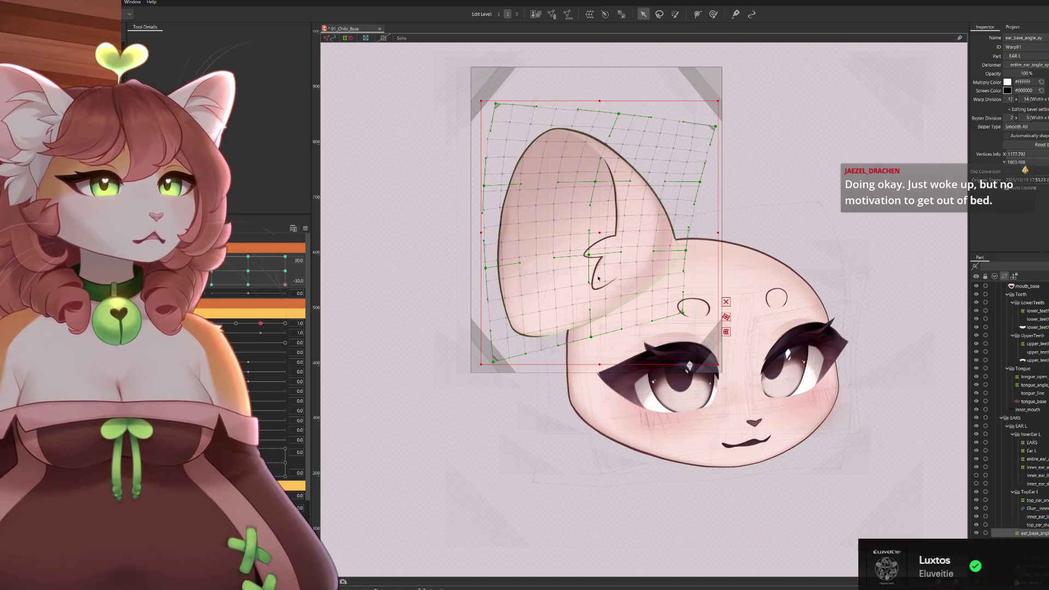
{"action": "left_click_drag", "start_coordinate": [593, 256], "coordinate": [593, 256]}
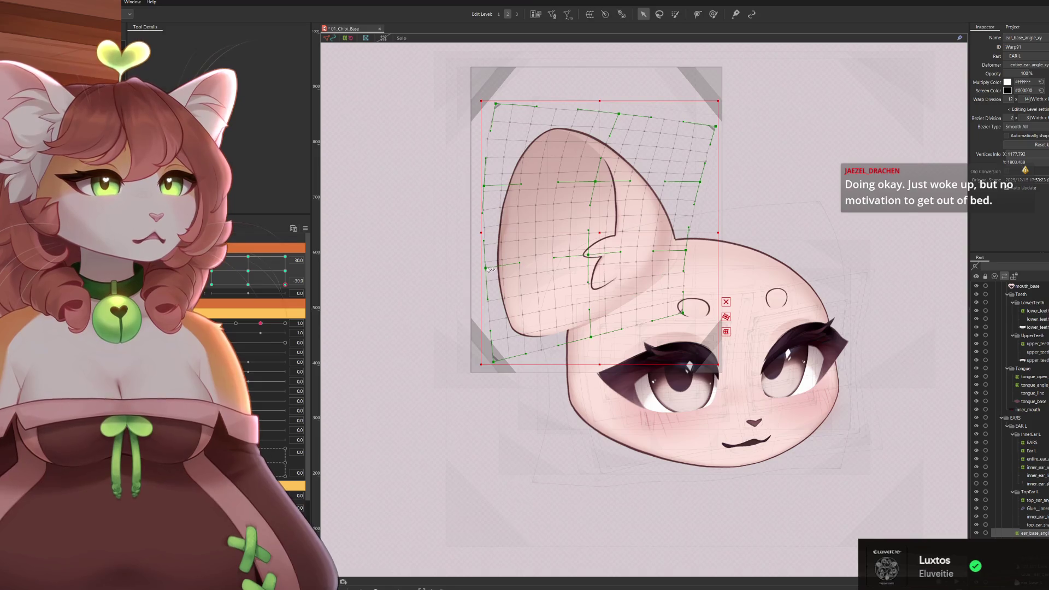
Return to the 30.0 angle keyform and stretch the ear mesh's bottom edge down.
{"action": "left_click_drag", "start_coordinate": [287, 285], "coordinate": [231, 317]}
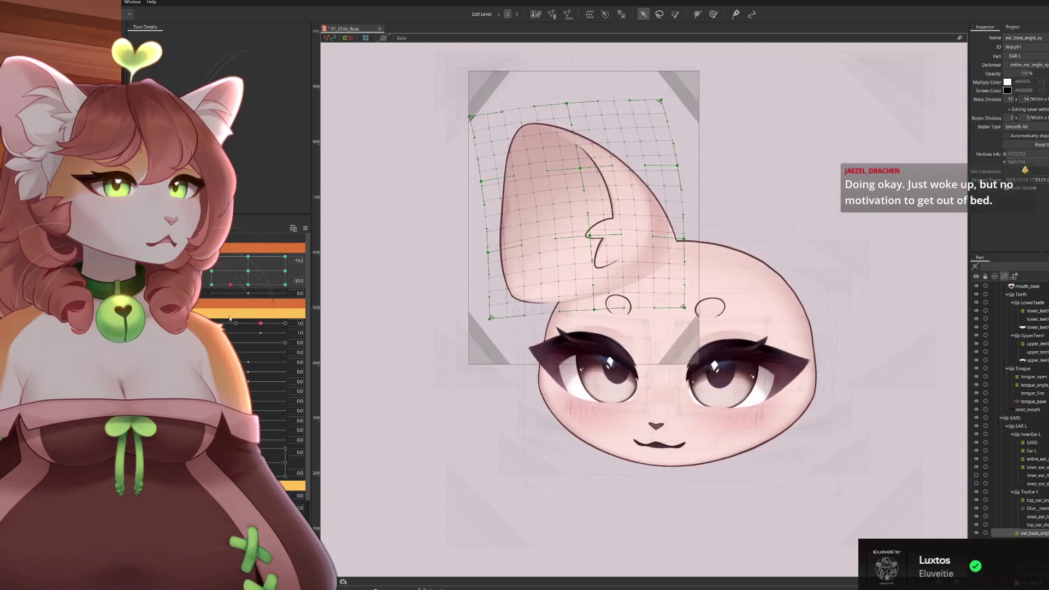
{"action": "left_click", "coordinate": [561, 343]}
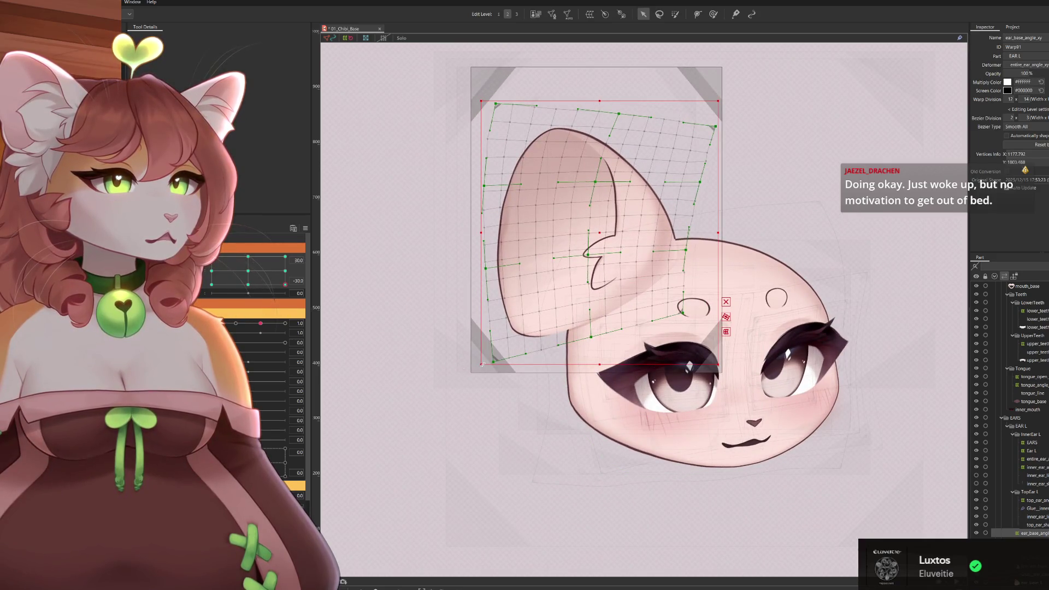
{"action": "left_click_drag", "start_coordinate": [494, 364], "coordinate": [494, 374]}
{"action": "left_click", "coordinate": [592, 348]}
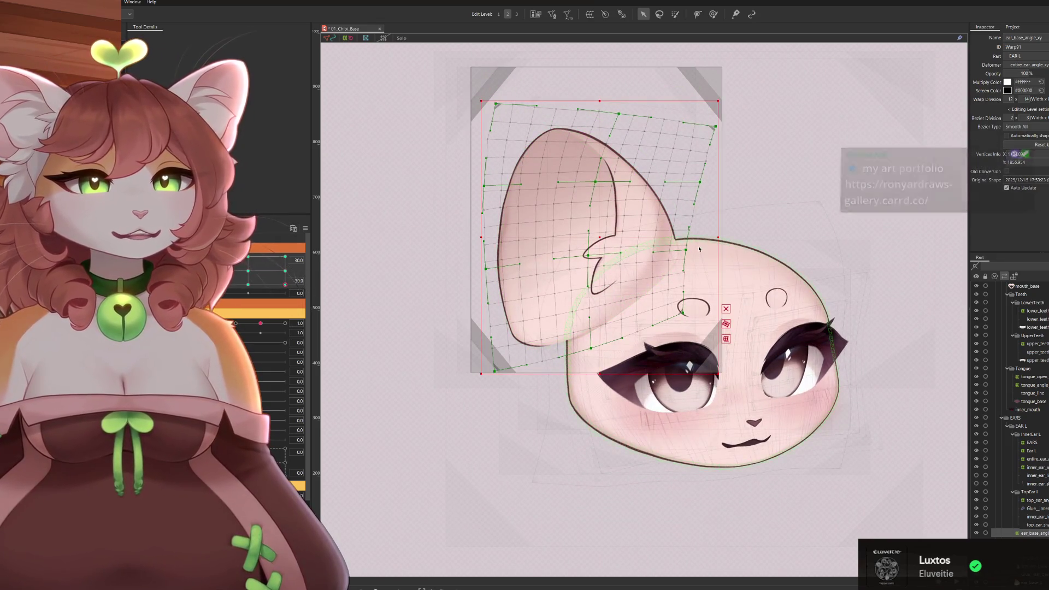
Lower the right and bottom ear mesh points, preview head angles, and undo two upper-ear edits.
{"action": "left_click_drag", "start_coordinate": [688, 251], "coordinate": [686, 256]}
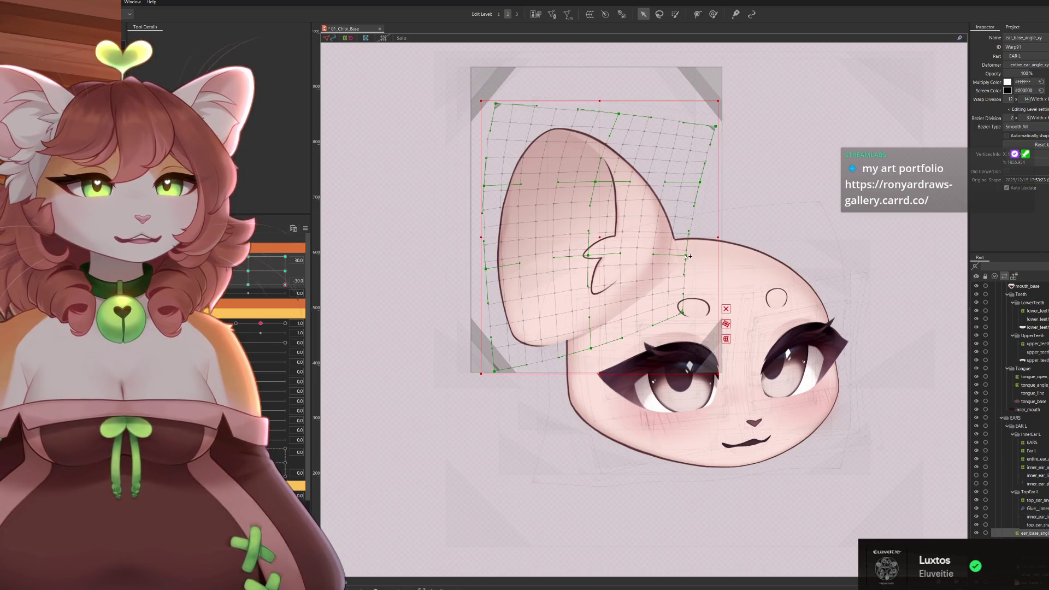
{"action": "left_click_drag", "start_coordinate": [686, 316], "coordinate": [686, 322]}
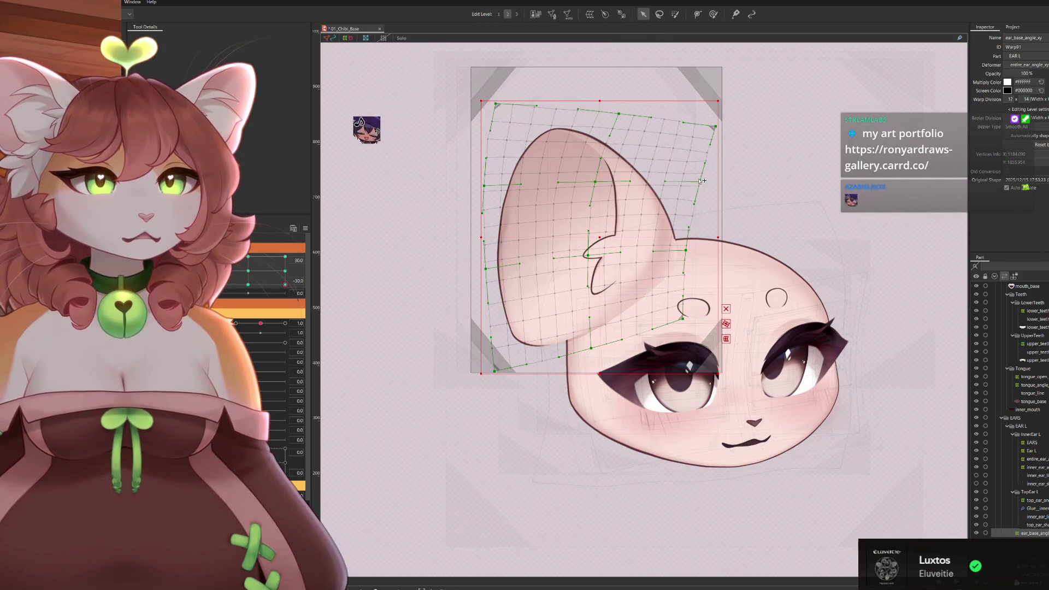
{"action": "mouse_move", "coordinate": [287, 270]}
{"action": "left_mouse_down"}
{"action": "mouse_move", "coordinate": [265, 280]}
{"action": "mouse_move", "coordinate": [282, 323]}
{"action": "mouse_move", "coordinate": [276, 311]}
{"action": "mouse_move", "coordinate": [287, 306]}
{"action": "mouse_move", "coordinate": [296, 325]}
{"action": "mouse_move", "coordinate": [276, 284]}
{"action": "mouse_move", "coordinate": [295, 306]}
{"action": "mouse_move", "coordinate": [335, 290]}
{"action": "left_mouse_up"}
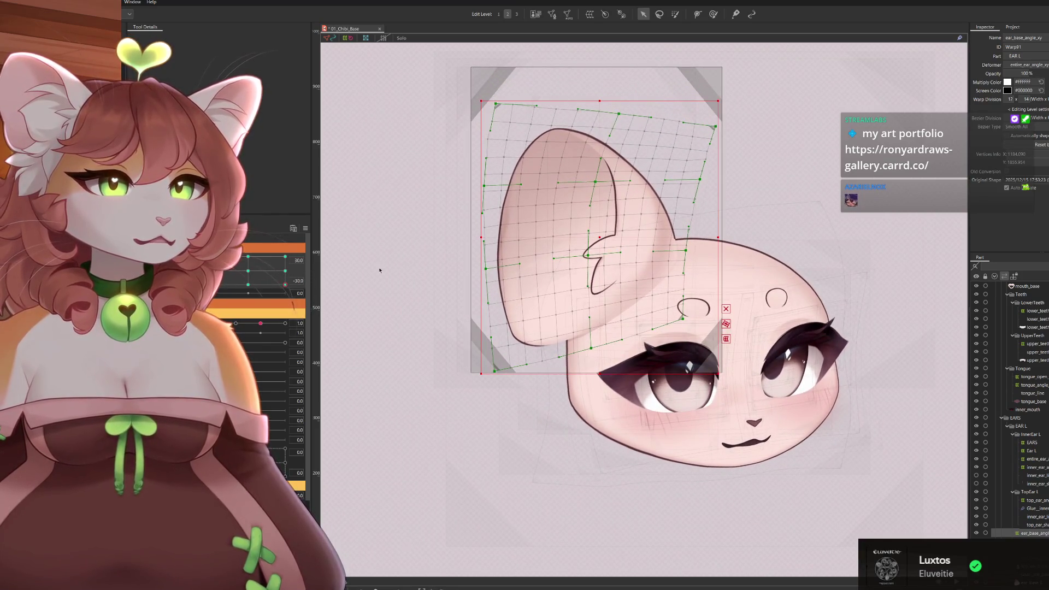
{"action": "left_click_drag", "start_coordinate": [600, 186], "coordinate": [600, 194]}
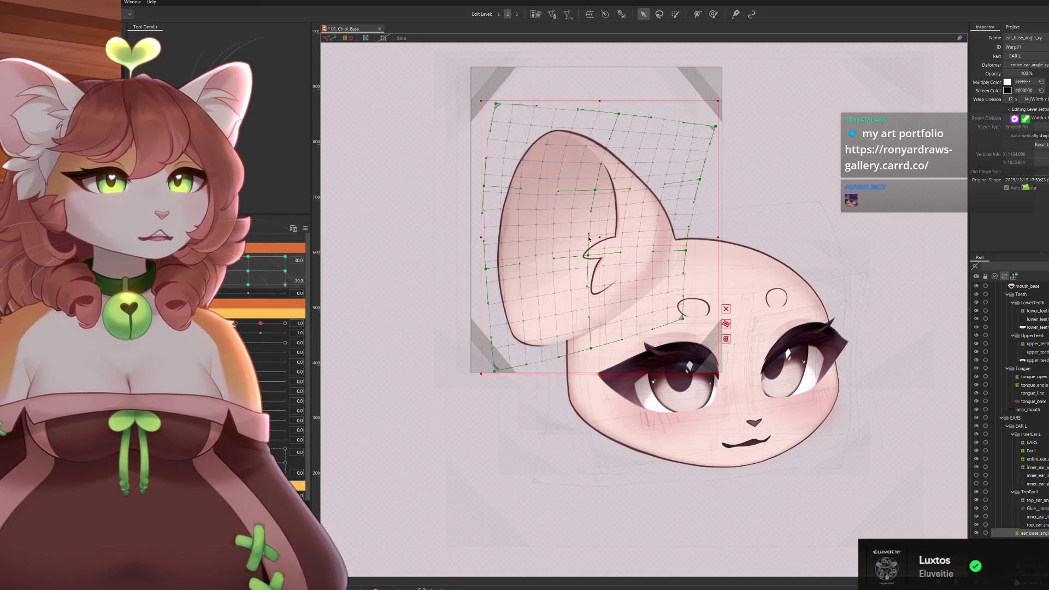
{"action": "left_click_drag", "start_coordinate": [589, 257], "coordinate": [589, 266]}
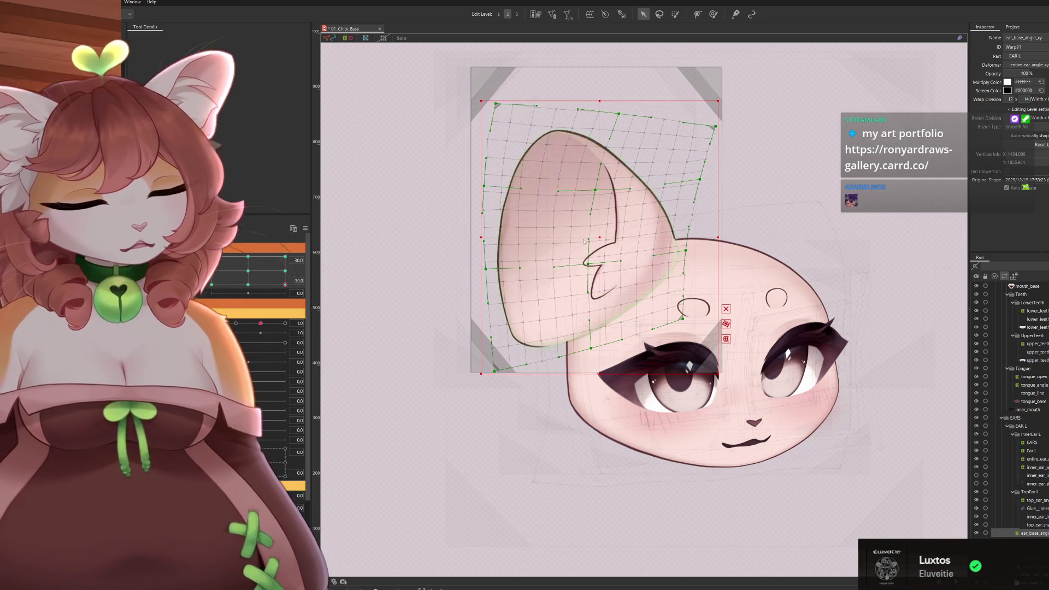
{"action": "key", "text": "ctrl+z"}
{"action": "key", "text": "ctrl+z"}
Lower the right-side points, move the top-left and left-edge points inward, and pull the inner ear down.
{"action": "left_click_drag", "start_coordinate": [719, 128], "coordinate": [719, 136]}
{"action": "left_click_drag", "start_coordinate": [702, 186], "coordinate": [702, 193]}
{"action": "left_click_drag", "start_coordinate": [622, 116], "coordinate": [627, 117]}
{"action": "left_click_drag", "start_coordinate": [499, 105], "coordinate": [512, 113]}
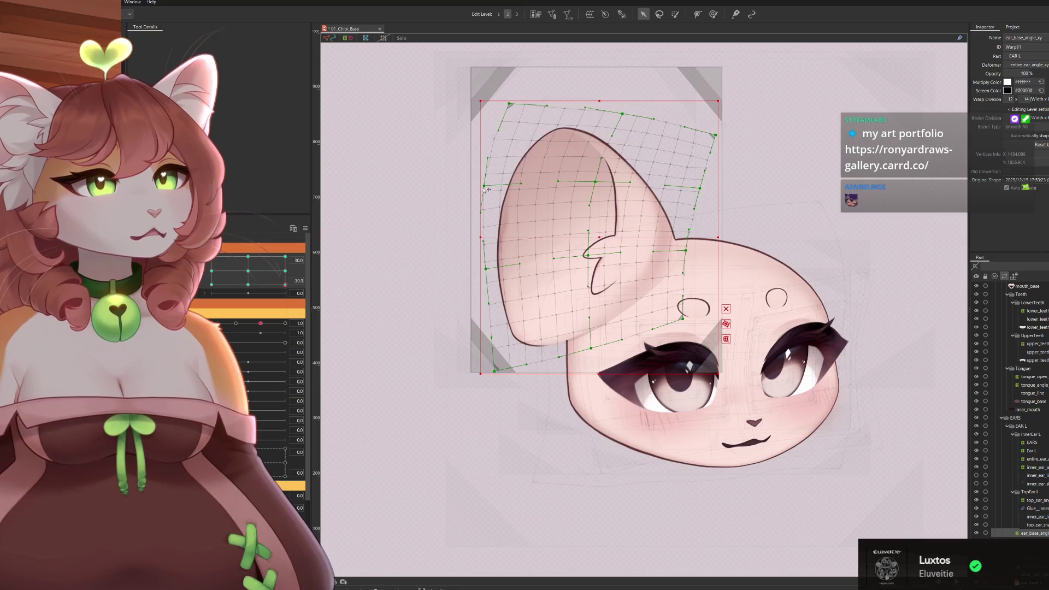
{"action": "left_click_drag", "start_coordinate": [488, 190], "coordinate": [493, 189]}
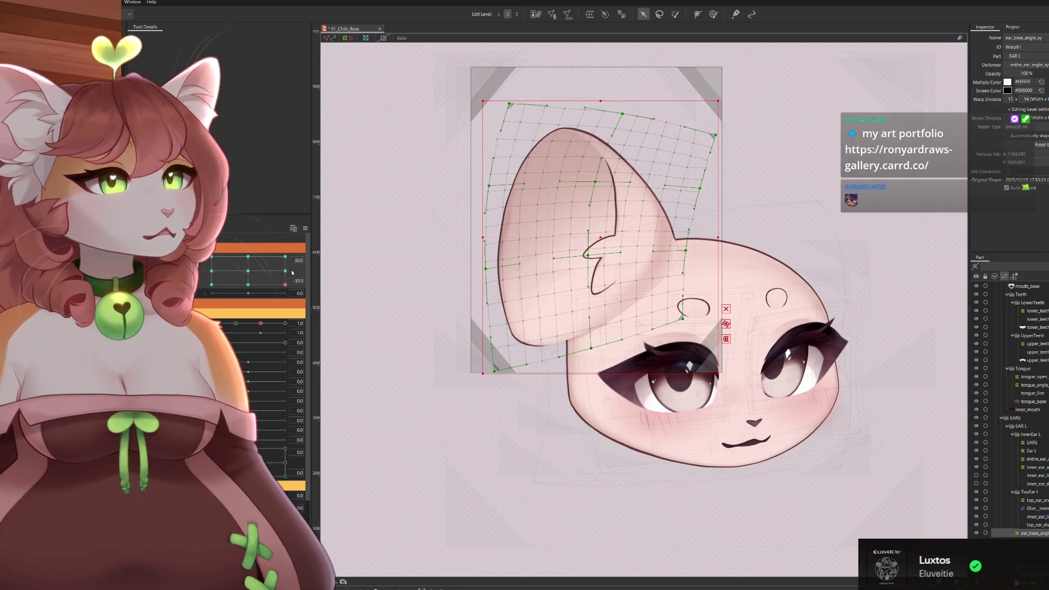
{"action": "mouse_move", "coordinate": [285, 284]}
{"action": "left_mouse_down"}
{"action": "mouse_move", "coordinate": [248, 271]}
{"action": "mouse_move", "coordinate": [296, 292]}
{"action": "left_mouse_up"}
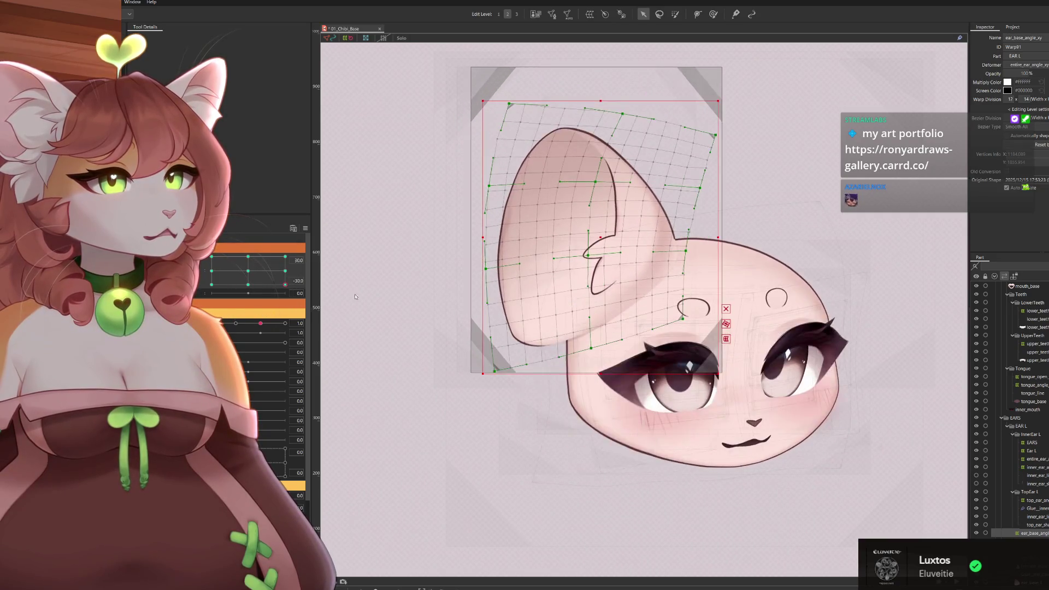
{"action": "left_click_drag", "start_coordinate": [597, 184], "coordinate": [598, 194]}
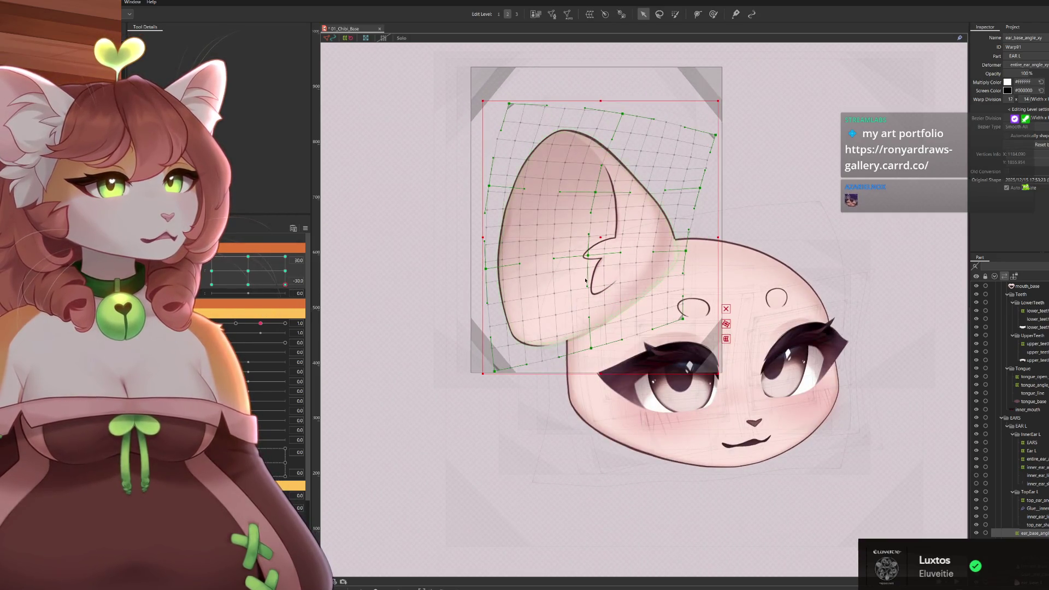
{"action": "left_click_drag", "start_coordinate": [596, 258], "coordinate": [596, 299]}
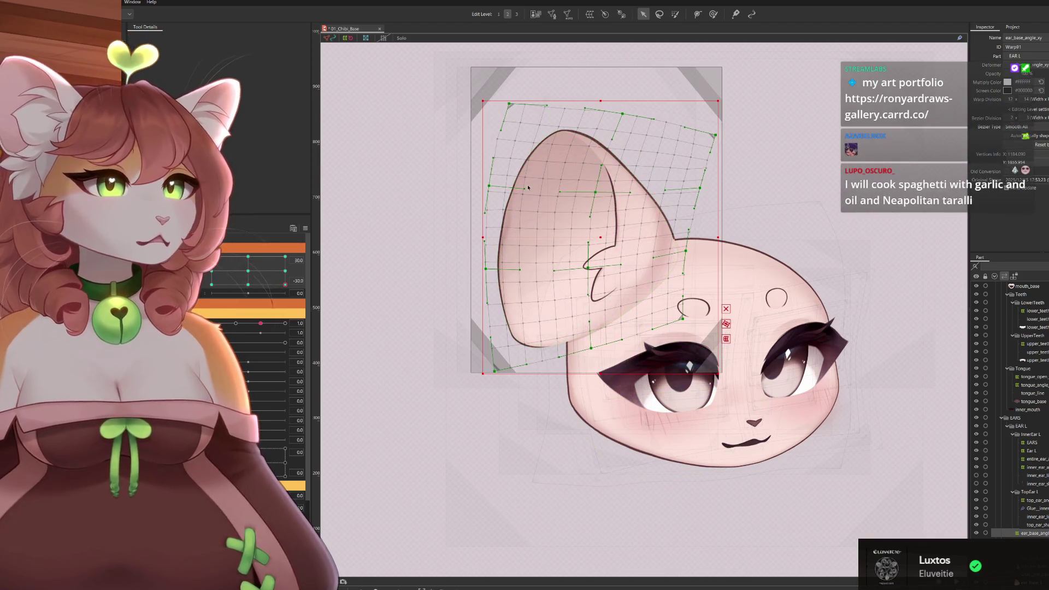
{"action": "scroll", "coordinate": [488, 195], "scroll_direction": "up", "scroll_amount": 3}
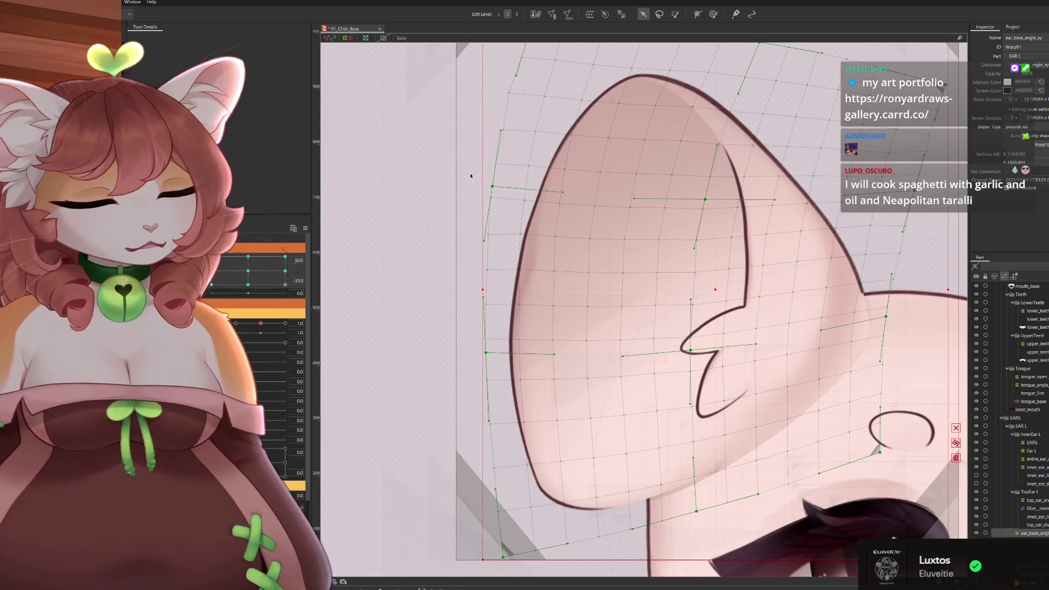
Hide the mesh and switch to the keyform at vertical angle -30.
{"action": "key", "text": "ctrl+h"}
{"action": "scroll", "coordinate": [497, 359], "scroll_direction": "down", "scroll_amount": 2}
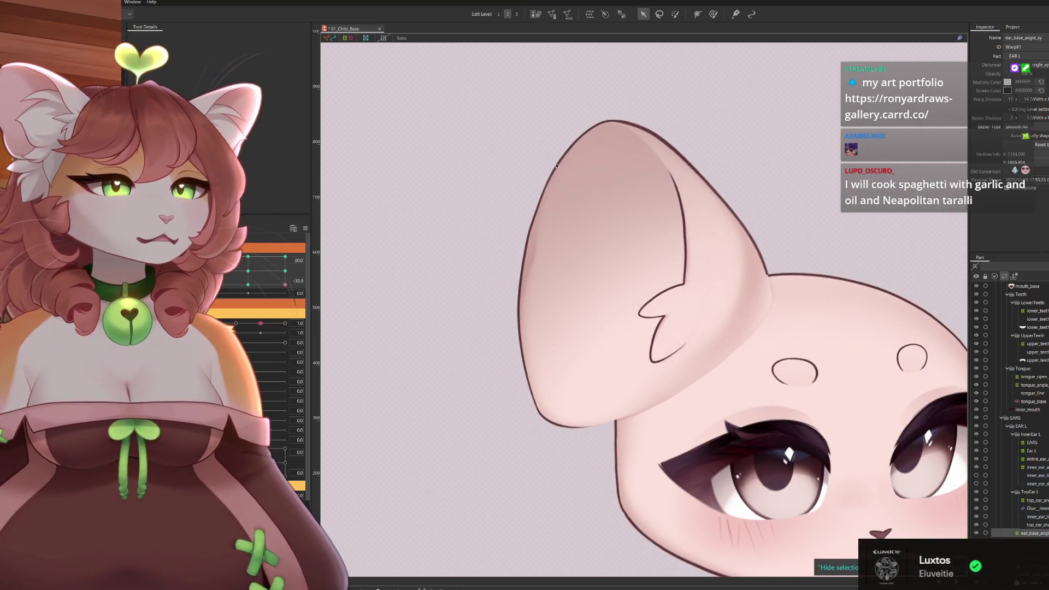
{"action": "scroll", "coordinate": [549, 174], "scroll_direction": "up", "scroll_amount": 3}
{"action": "scroll", "coordinate": [534, 274], "scroll_direction": "down", "scroll_amount": 2}
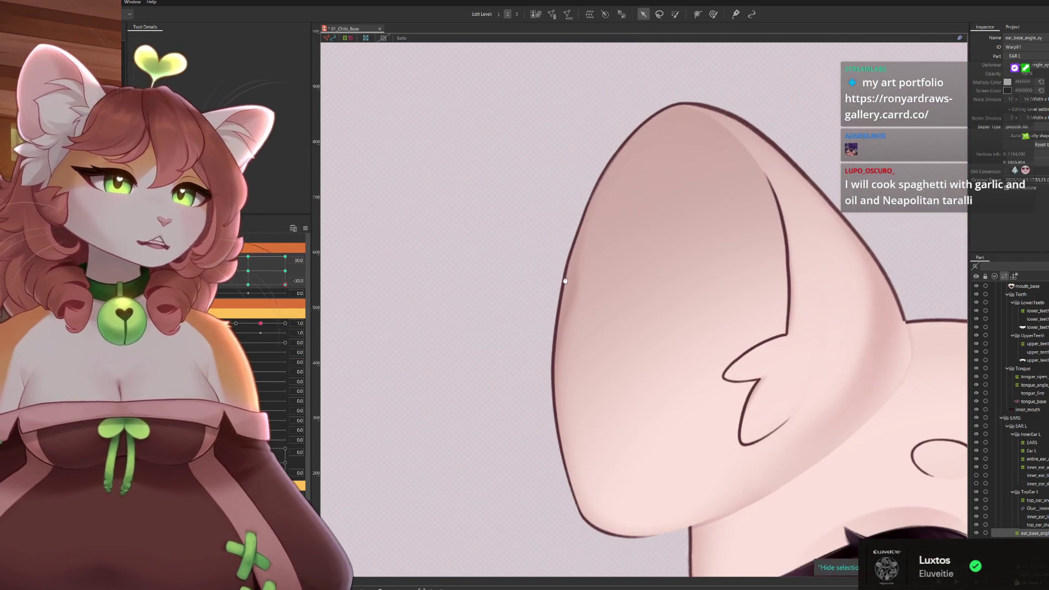
{"action": "scroll", "coordinate": [565, 280], "scroll_direction": "down", "scroll_amount": 2}
{"action": "mouse_move", "coordinate": [286, 284]}
{"action": "left_mouse_down"}
{"action": "mouse_move", "coordinate": [278, 273]}
{"action": "mouse_move", "coordinate": [298, 300]}
{"action": "mouse_move", "coordinate": [315, 277]}
{"action": "mouse_move", "coordinate": [310, 288]}
{"action": "left_mouse_up"}
{"action": "left_click", "coordinate": [552, 298]}
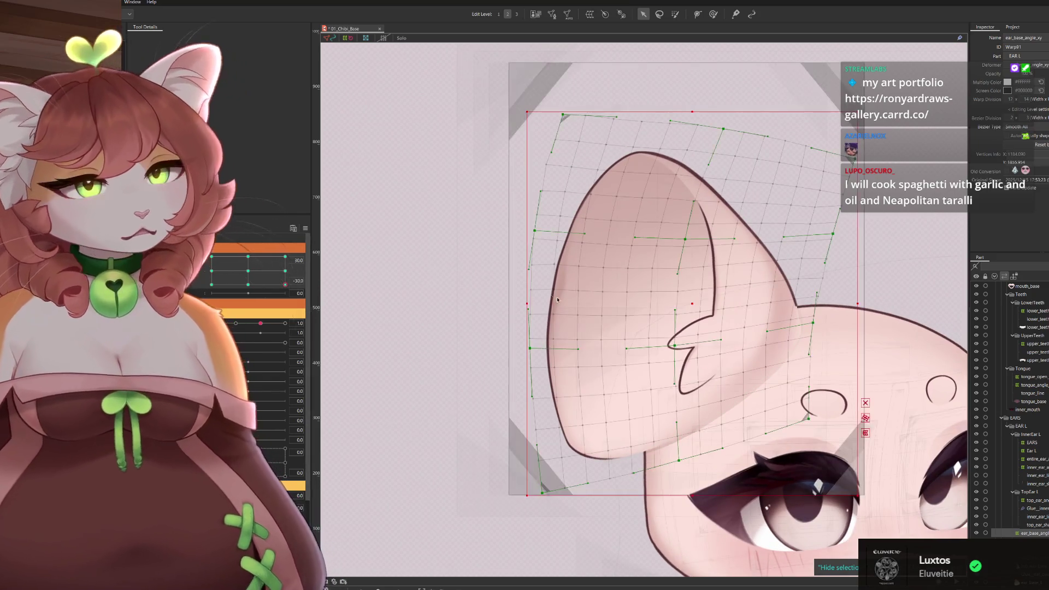
Raise the ear notch point and reshape the bottom and top-edge warp mesh points.
{"action": "scroll", "coordinate": [674, 356], "scroll_direction": "up", "scroll_amount": 2}
{"action": "left_click_drag", "start_coordinate": [671, 352], "coordinate": [677, 346]}
{"action": "left_click_drag", "start_coordinate": [678, 514], "coordinate": [696, 504]}
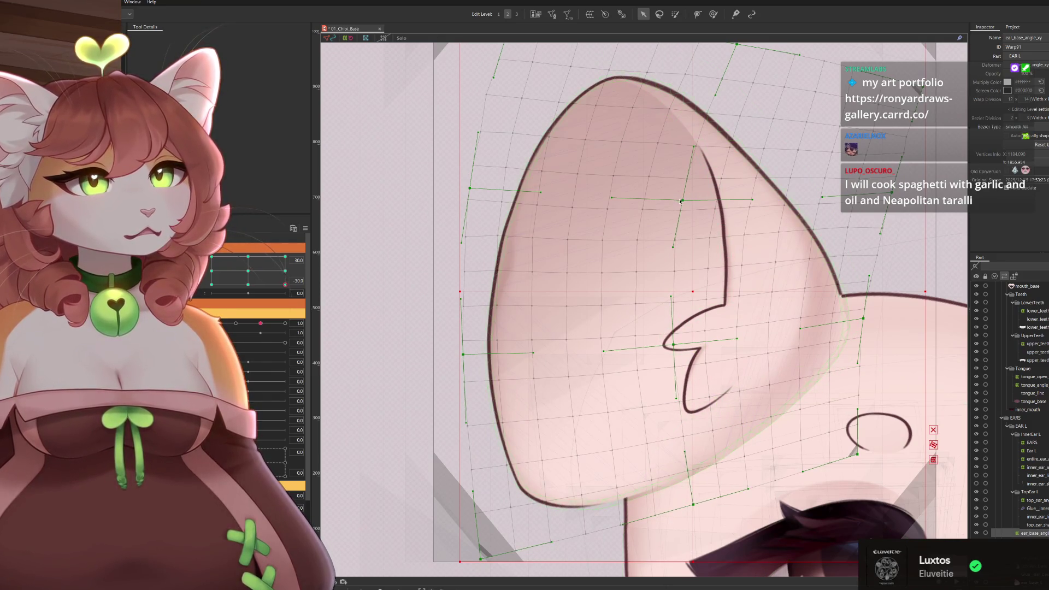
{"action": "left_click_drag", "start_coordinate": [681, 201], "coordinate": [678, 201]}
{"action": "left_click_drag", "start_coordinate": [678, 348], "coordinate": [686, 347]}
{"action": "mouse_move", "coordinate": [695, 504]}
{"action": "left_mouse_down"}
{"action": "mouse_move", "coordinate": [710, 501]}
{"action": "mouse_move", "coordinate": [622, 521]}
{"action": "mouse_move", "coordinate": [603, 568]}
{"action": "mouse_move", "coordinate": [633, 560]}
{"action": "left_mouse_up"}
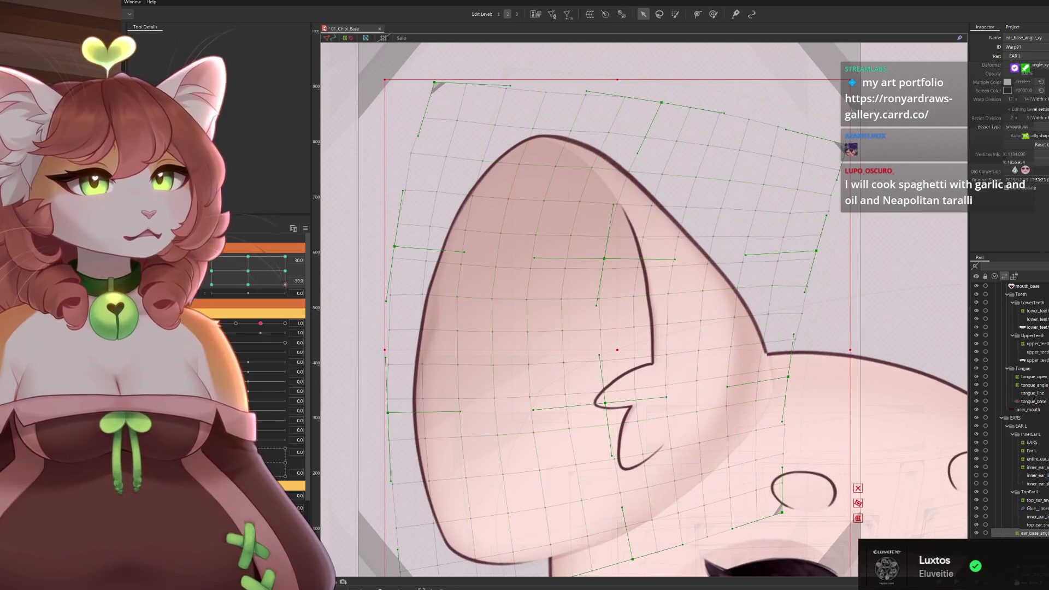
{"action": "left_click_drag", "start_coordinate": [786, 130], "coordinate": [782, 108]}
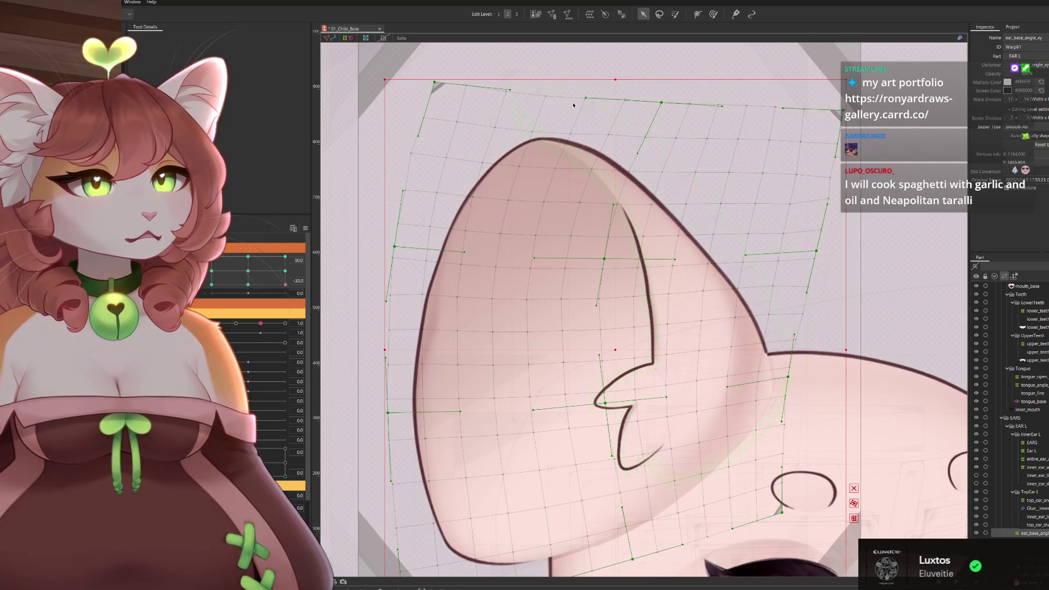
{"action": "left_click_drag", "start_coordinate": [662, 103], "coordinate": [655, 100]}
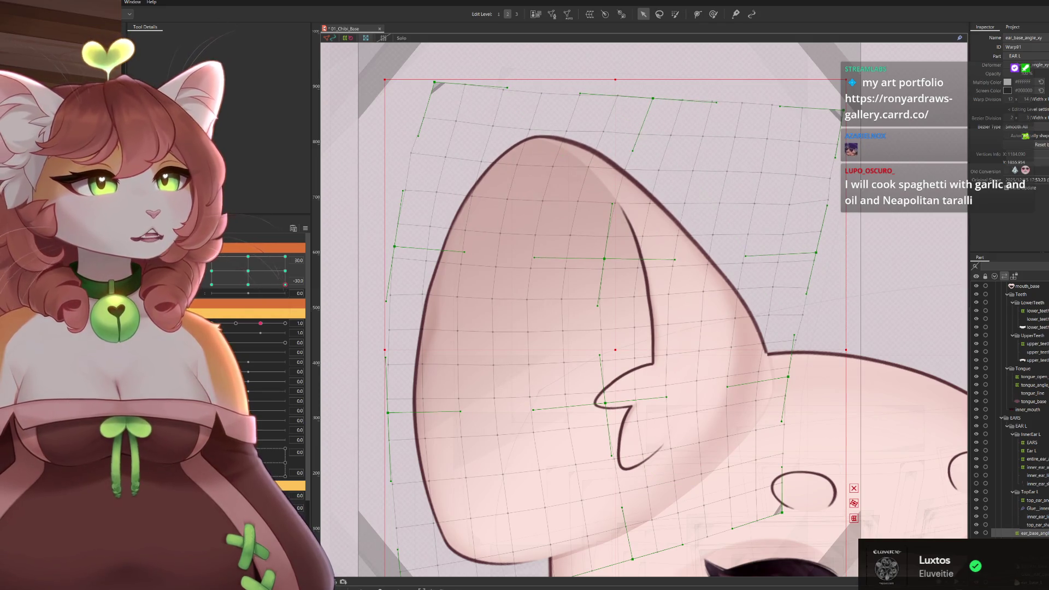
Switch to the deform brush, pan the view, and preview the ear across head angles.
{"action": "key", "text": "b"}
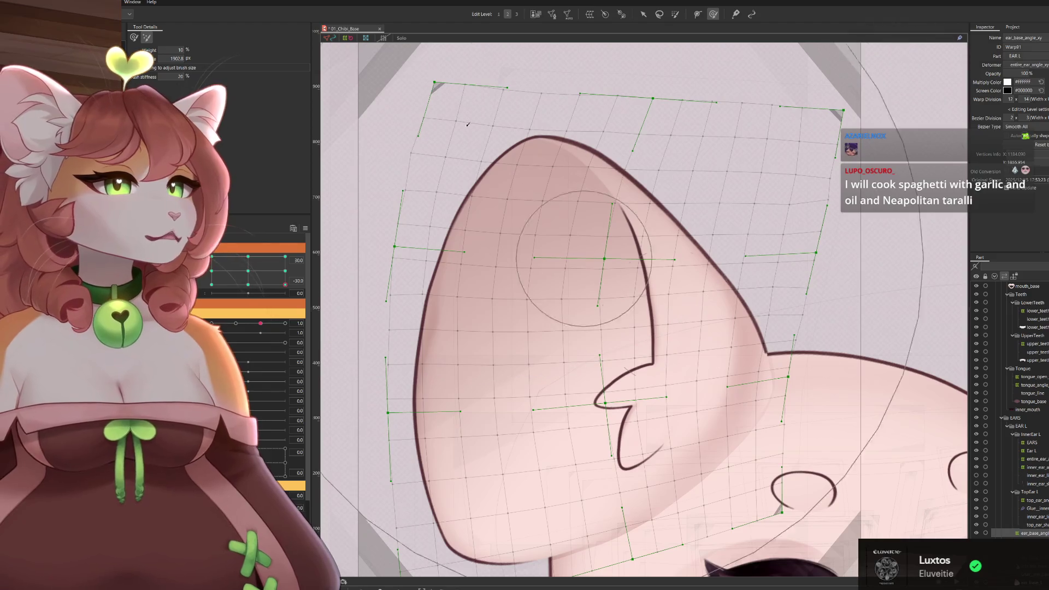
{"action": "scroll", "coordinate": [666, 223], "scroll_direction": "down", "scroll_amount": 5}
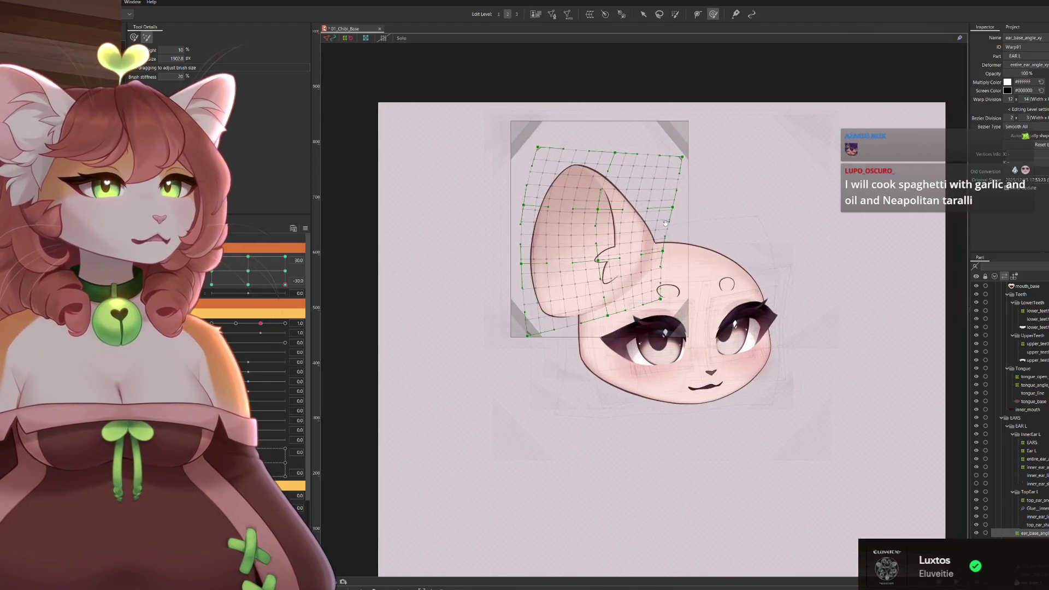
{"action": "scroll", "coordinate": [619, 275], "scroll_direction": "up", "scroll_amount": 5}
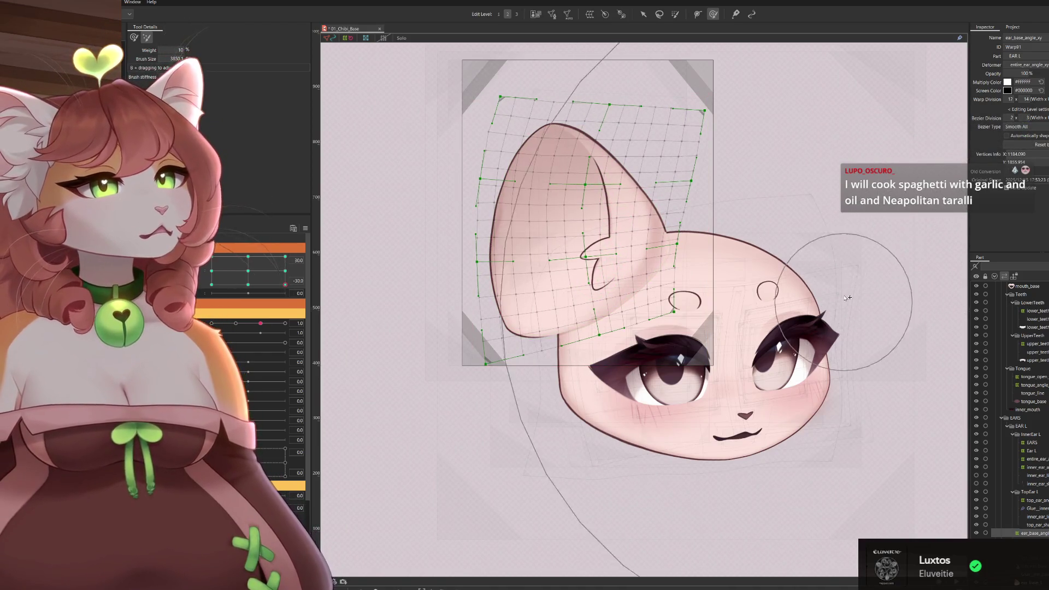
{"action": "left_click_drag", "start_coordinate": [836, 306], "coordinate": [889, 240]}
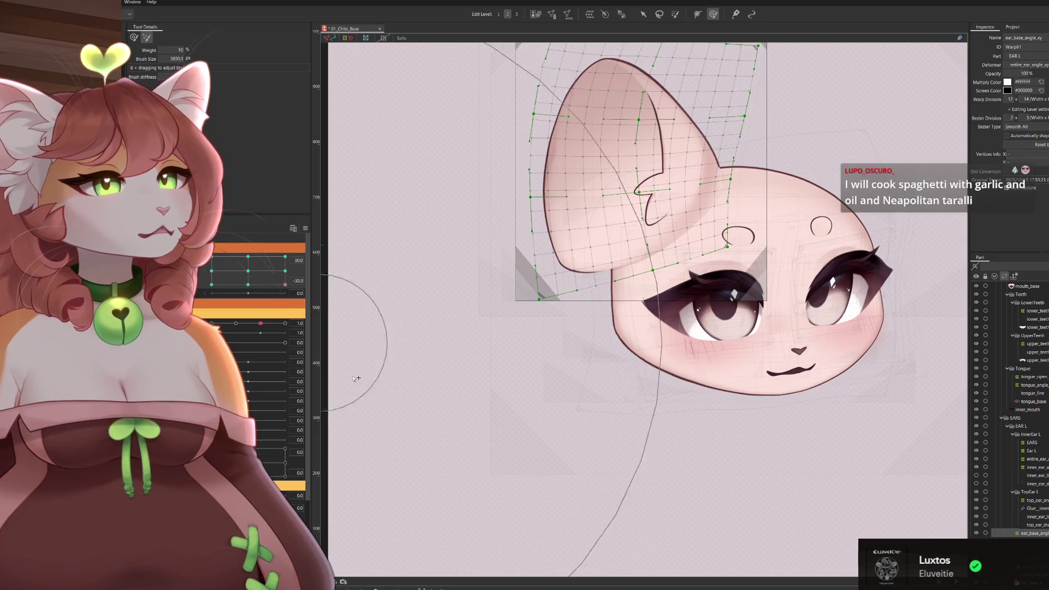
{"action": "left_click_drag", "start_coordinate": [350, 230], "coordinate": [450, 355]}
{"action": "mouse_move", "coordinate": [284, 284]}
{"action": "left_mouse_down"}
{"action": "mouse_move", "coordinate": [257, 270]}
{"action": "mouse_move", "coordinate": [241, 279]}
{"action": "mouse_move", "coordinate": [268, 274]}
{"action": "mouse_move", "coordinate": [274, 285]}
{"action": "mouse_move", "coordinate": [212, 285]}
{"action": "left_mouse_up"}
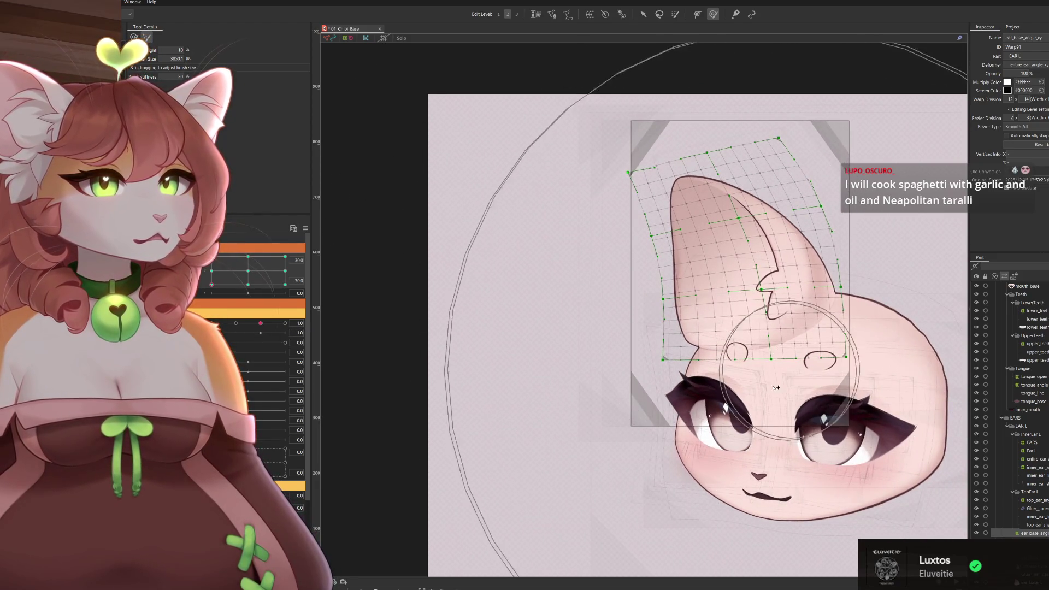
{"action": "mouse_move", "coordinate": [212, 285]}
{"action": "left_mouse_down"}
{"action": "mouse_move", "coordinate": [279, 296]}
{"action": "mouse_move", "coordinate": [313, 320]}
{"action": "left_mouse_up"}
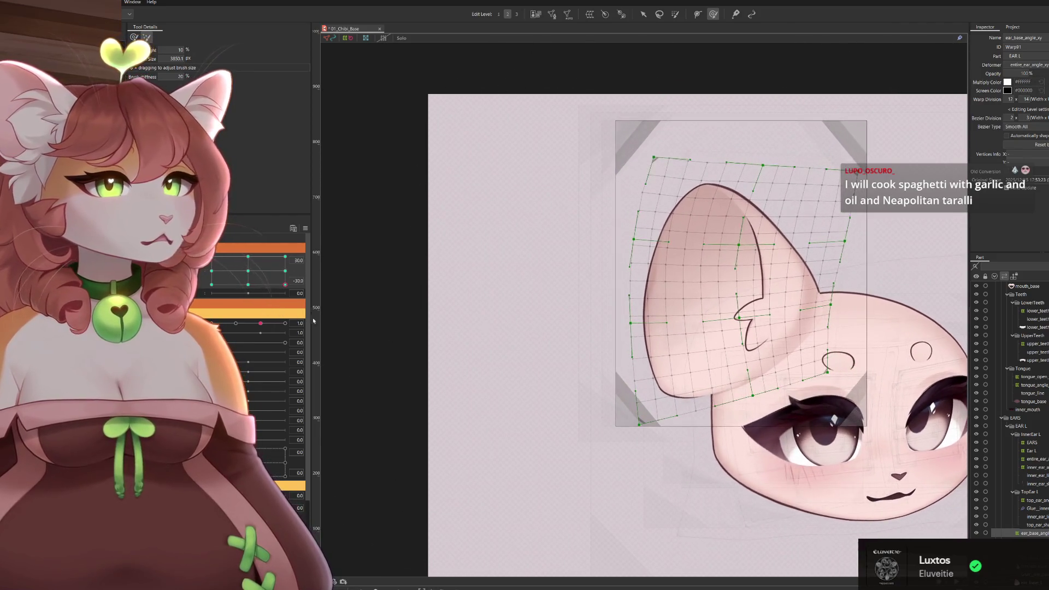
With the Arrow tool, raise the ear notch and surrounding warp mesh points.
{"action": "key", "text": "v"}
{"action": "scroll", "coordinate": [742, 260], "scroll_direction": "up", "scroll_amount": 4}
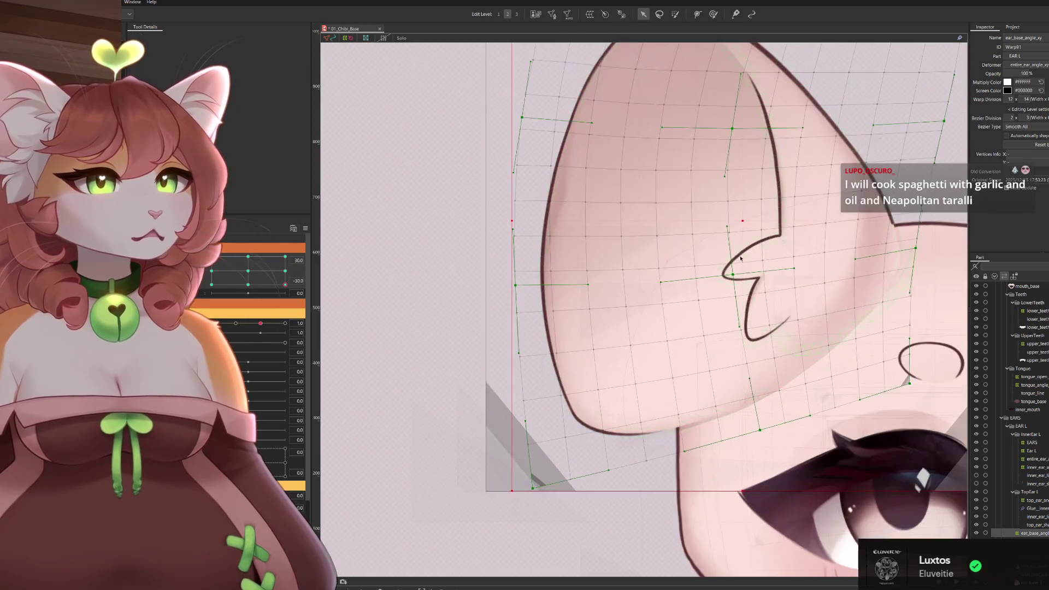
{"action": "left_click_drag", "start_coordinate": [732, 274], "coordinate": [729, 255]}
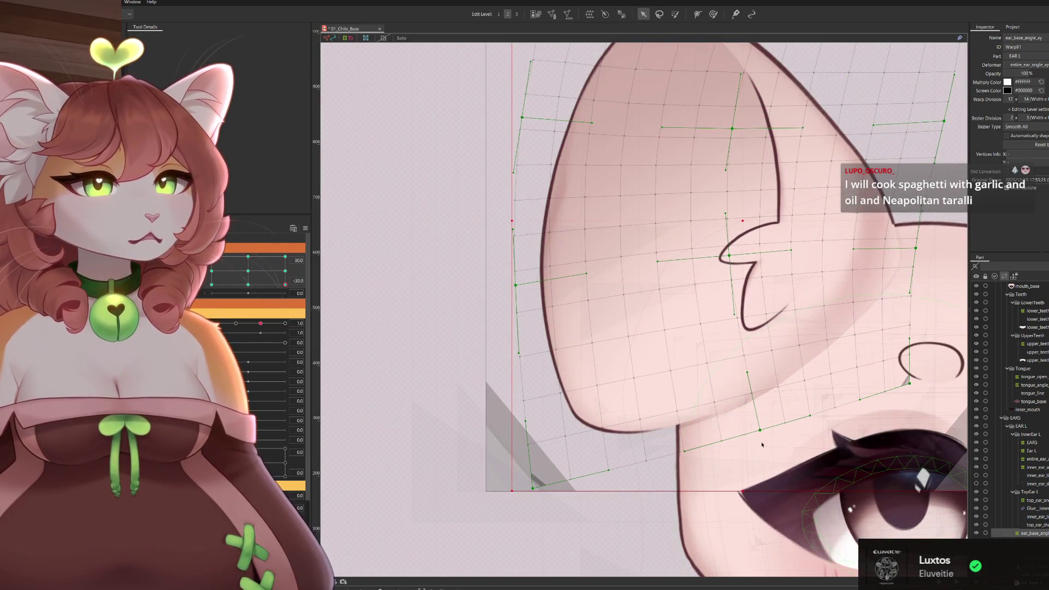
{"action": "scroll", "coordinate": [765, 393], "scroll_direction": "down", "scroll_amount": 2}
{"action": "left_click_drag", "start_coordinate": [780, 364], "coordinate": [706, 377]}
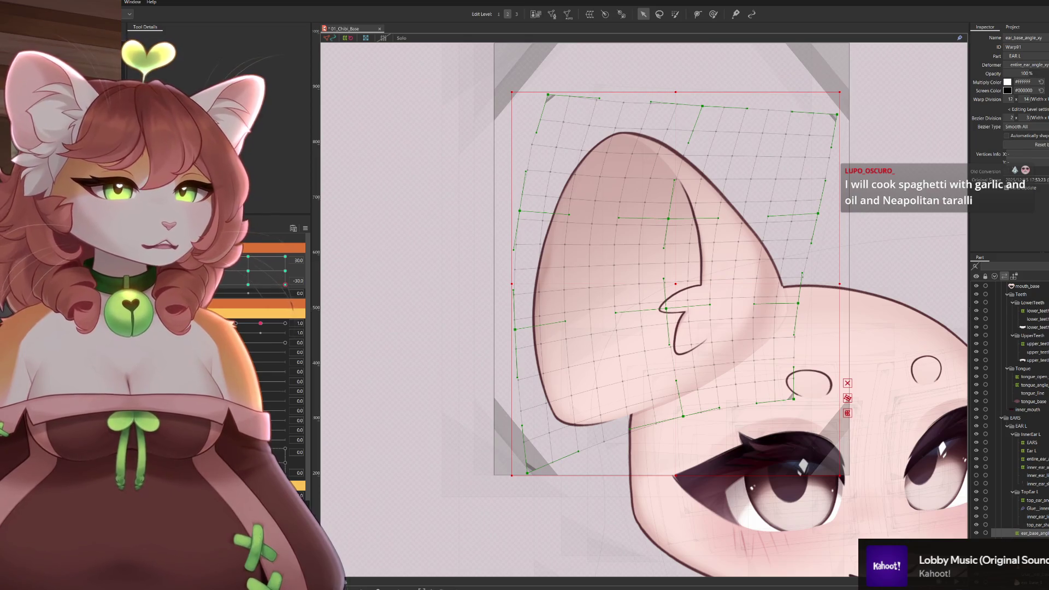
Test the ear's motion by moving the head angle between 0 and 30.
{"action": "left_click", "coordinate": [248, 308]}
{"action": "left_click_drag", "start_coordinate": [248, 308], "coordinate": [324, 323]}
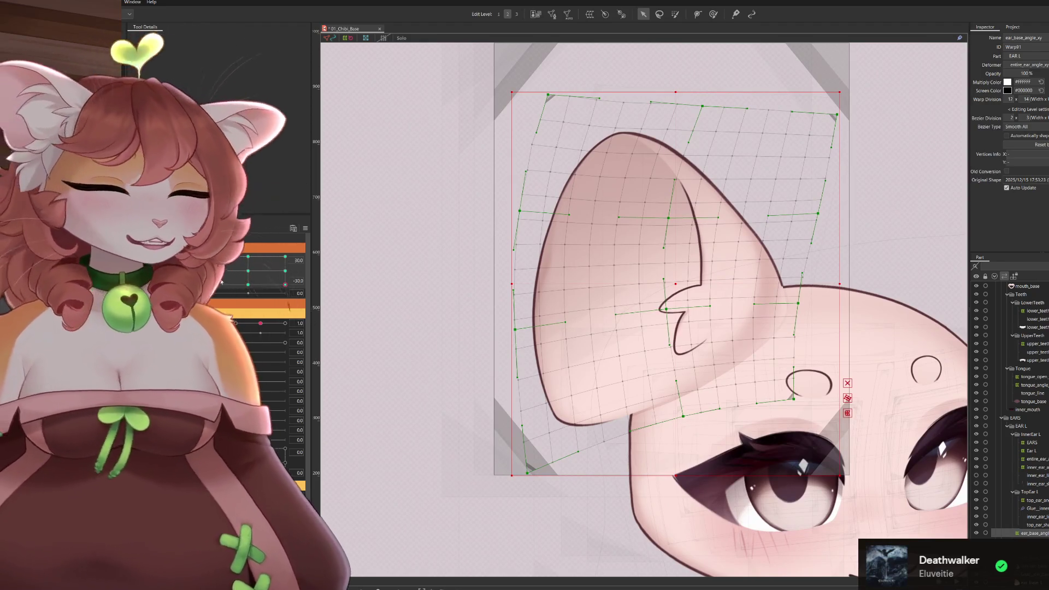
{"action": "mouse_move", "coordinate": [286, 282]}
{"action": "left_mouse_down"}
{"action": "mouse_move", "coordinate": [256, 262]}
{"action": "mouse_move", "coordinate": [285, 284]}
{"action": "left_mouse_up"}
{"action": "scroll", "coordinate": [618, 206], "scroll_direction": "down", "scroll_amount": 3}
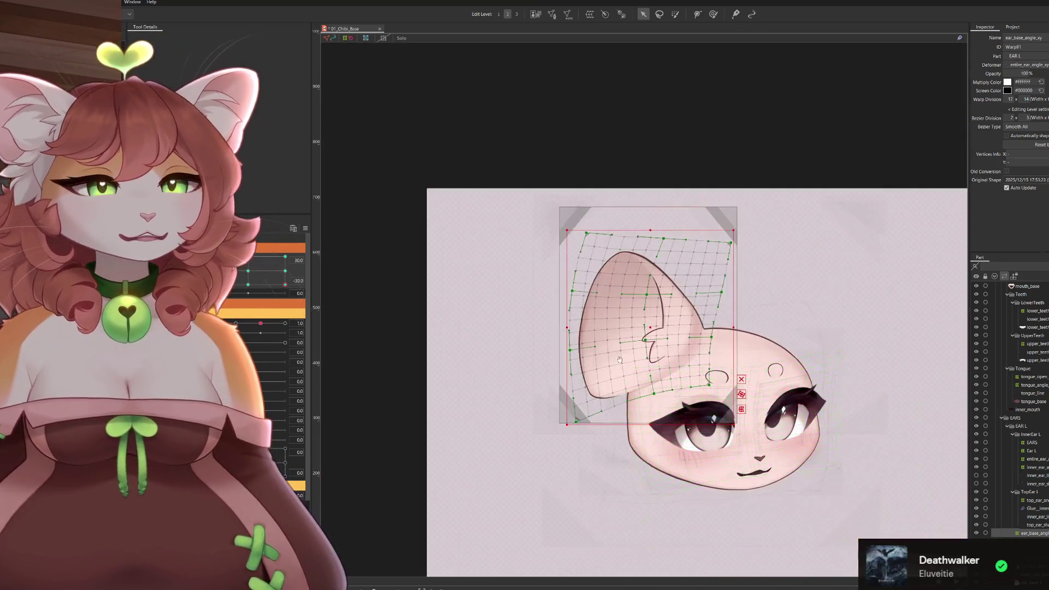
{"action": "scroll", "coordinate": [618, 205], "scroll_direction": "up", "scroll_amount": 4}
{"action": "scroll", "coordinate": [618, 206], "scroll_direction": "down", "scroll_amount": 3}
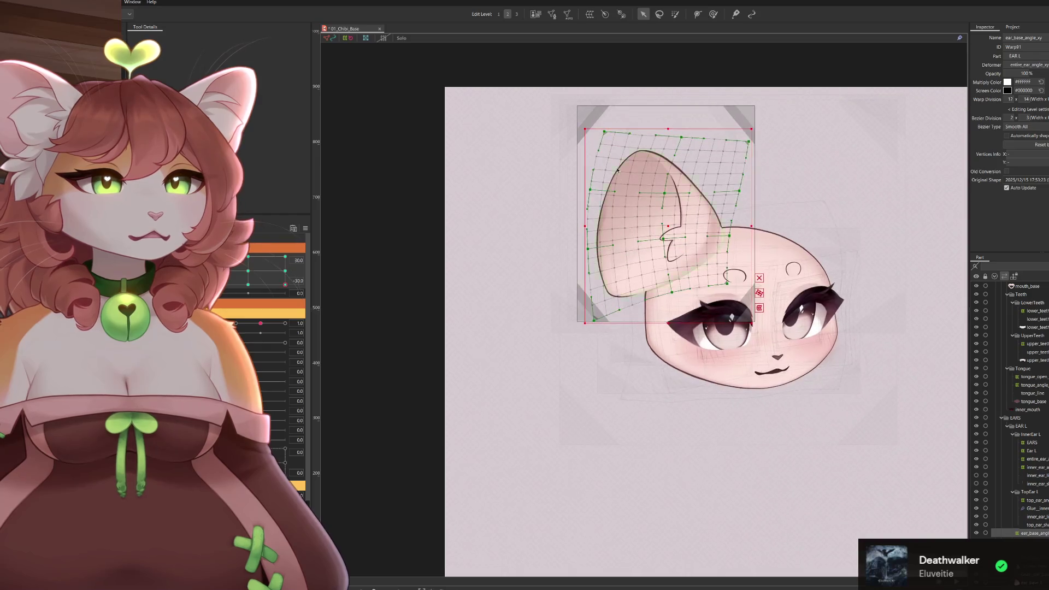
{"action": "scroll", "coordinate": [597, 209], "scroll_direction": "up", "scroll_amount": 3}
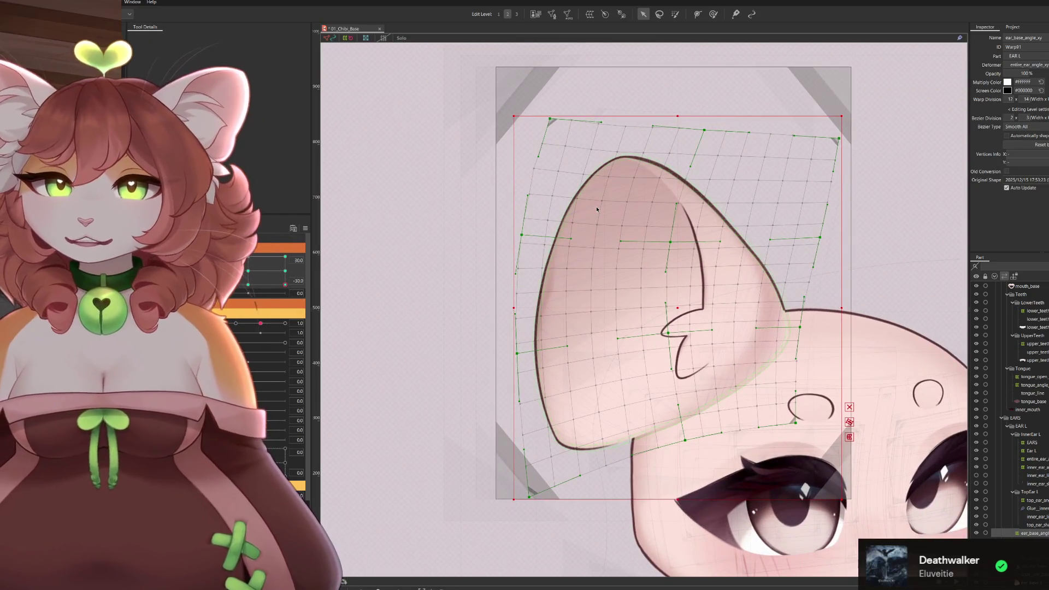